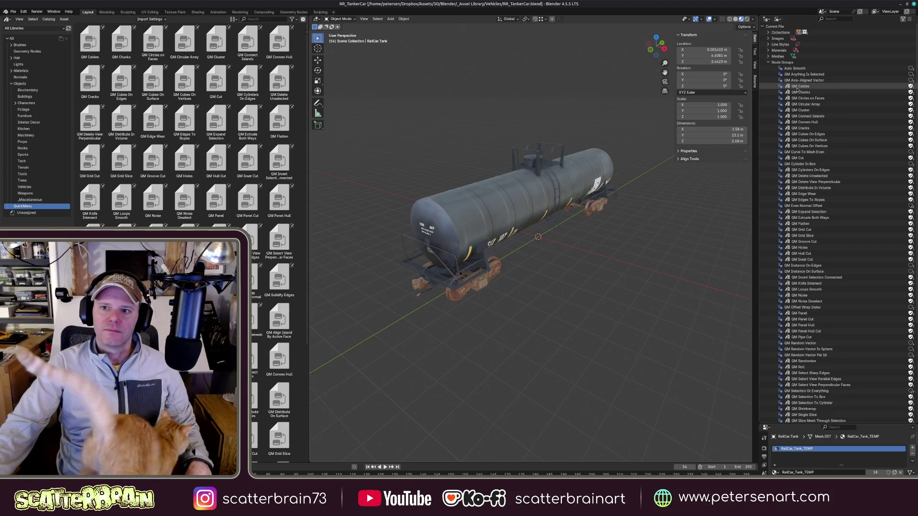
- Clear the asset mark from the first range of QM node groups starting at QM Cables
left_click(796, 87)
right_click(796, 87)
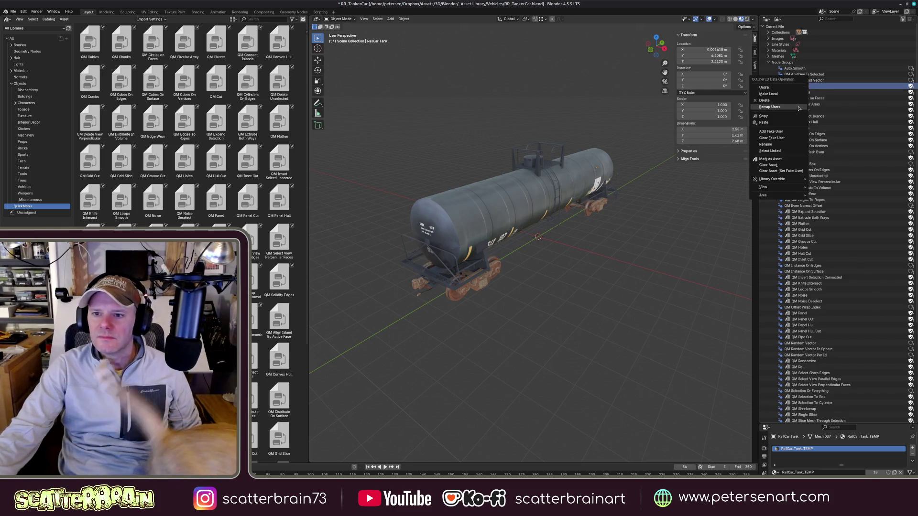
left_click(770, 114)
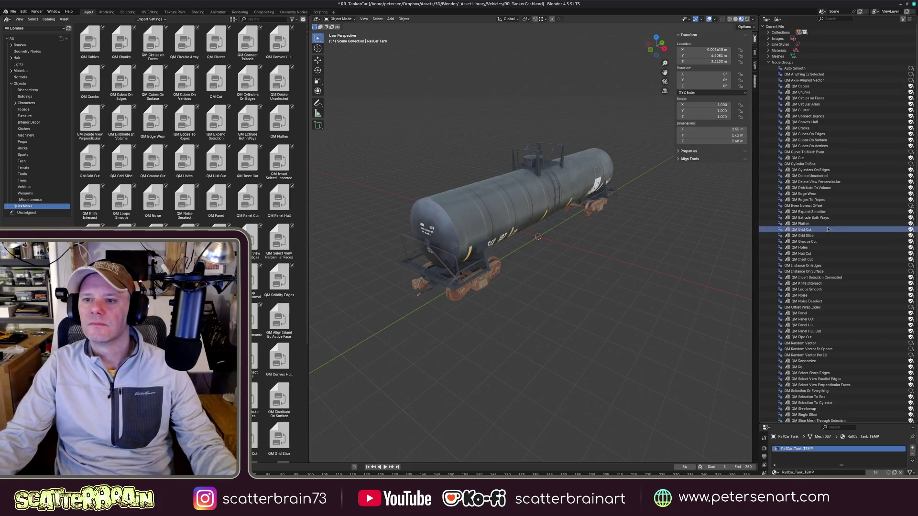
left_click(806, 87)
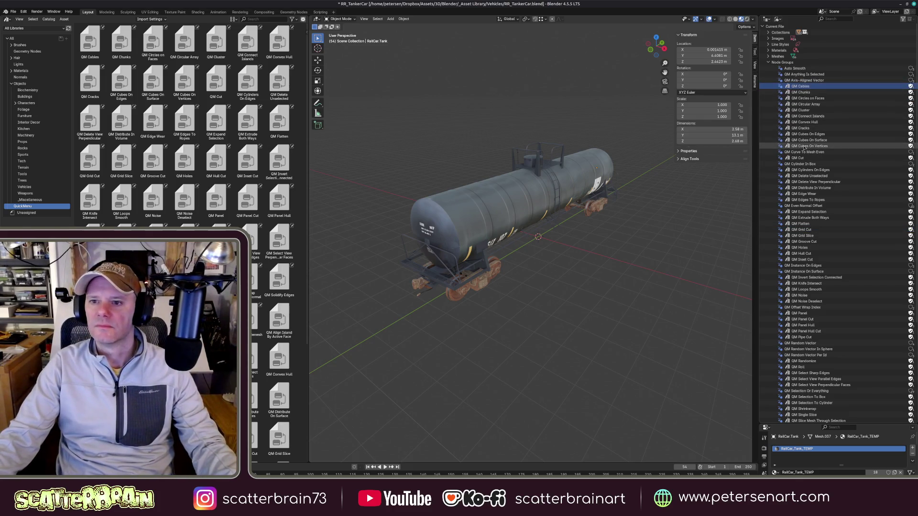
right_click(771, 113)
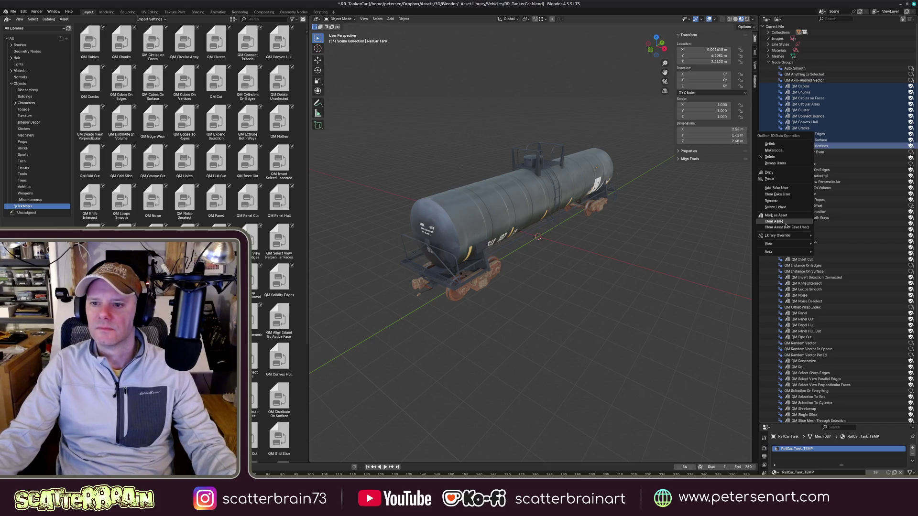
left_click(785, 228)
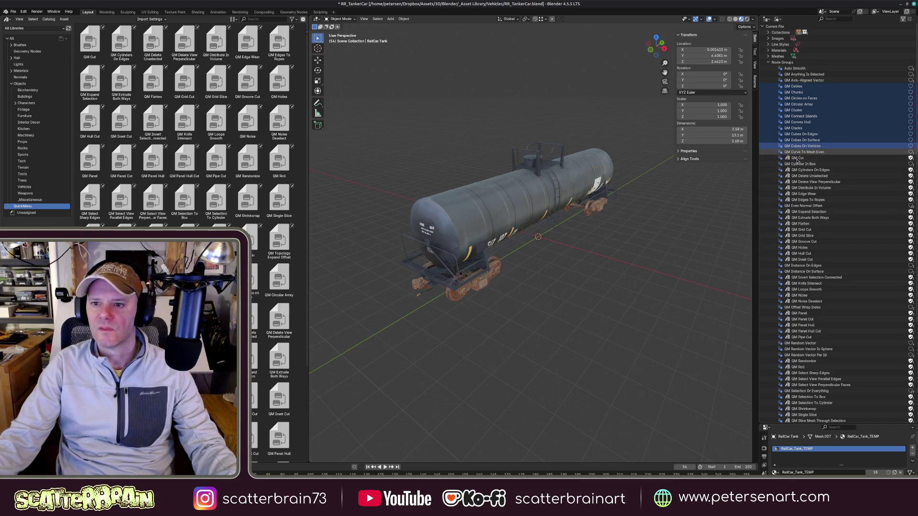
scroll(818, 287, "down", 10)
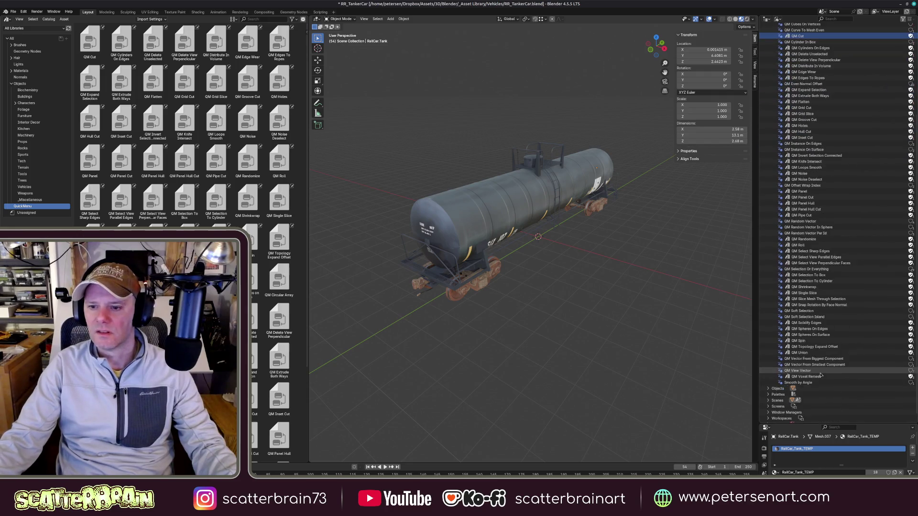
- Clear the asset mark from the remaining selected QM node groups
right_click(808, 345)
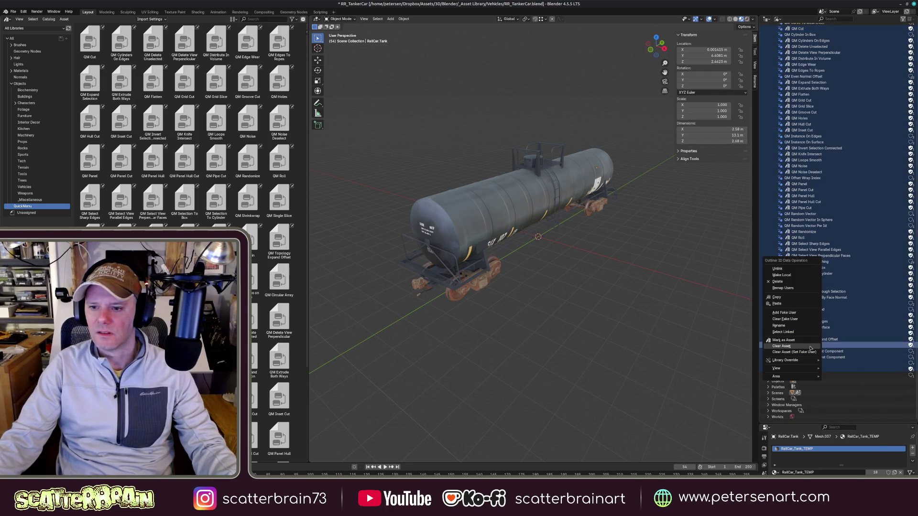
left_click(809, 346)
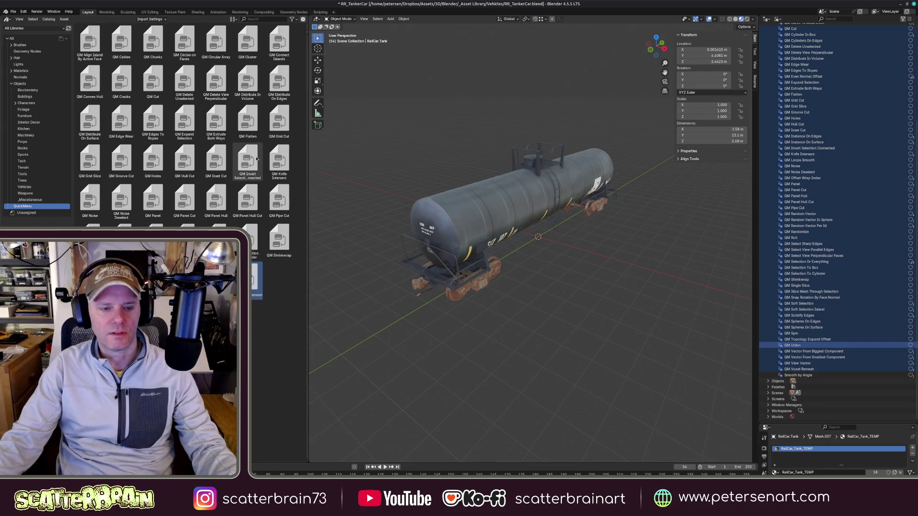
- Briefly show the asset details sidebar, then hide it and leave the asset browser narrower
key("n")
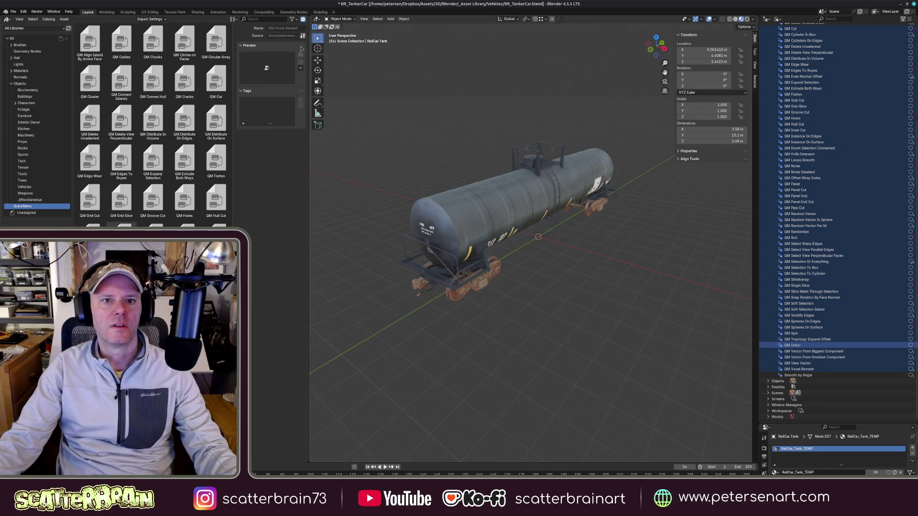
left_click_drag(308, 49, 416, 58)
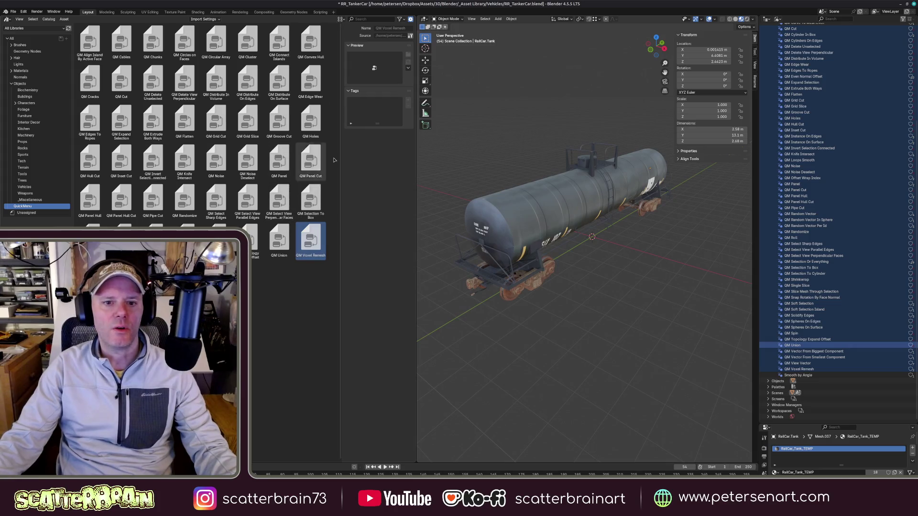
mouse_move(342, 162)
left_mouse_down()
mouse_move(242, 155)
mouse_move(309, 164)
left_mouse_up()
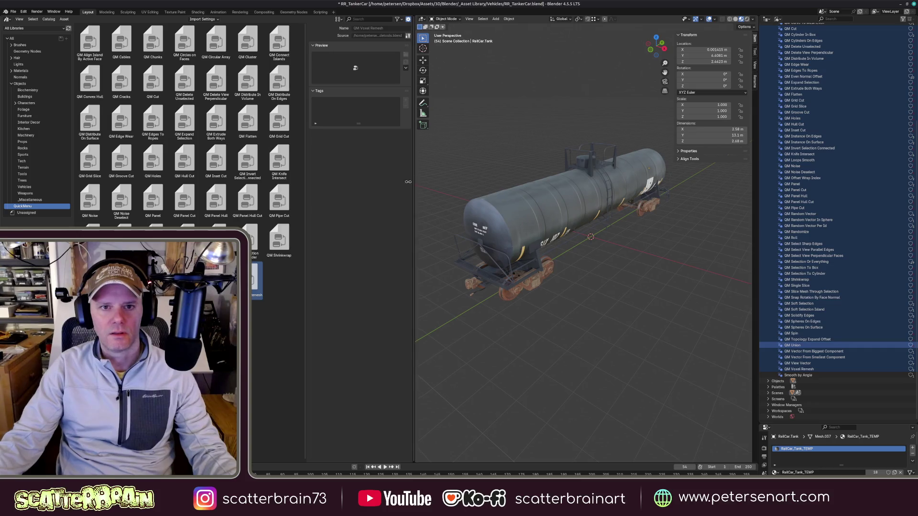
left_click_drag(416, 181, 297, 173)
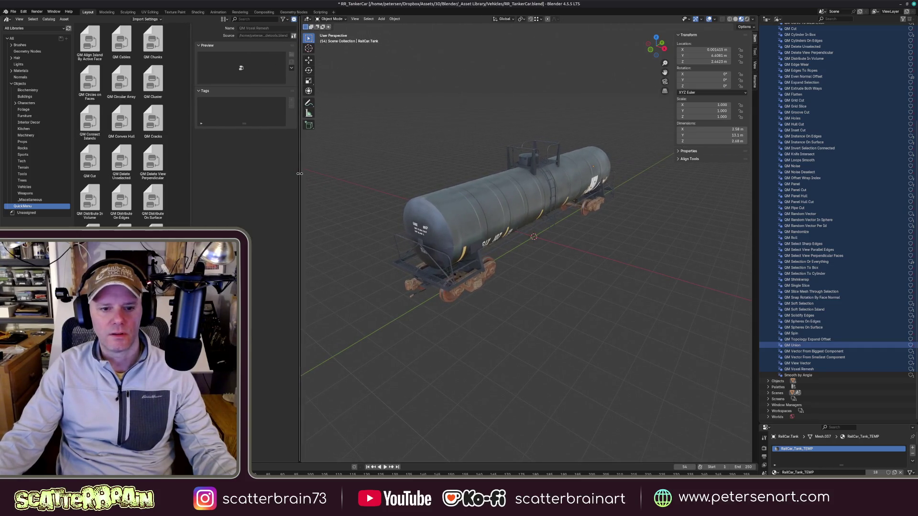
key("n")
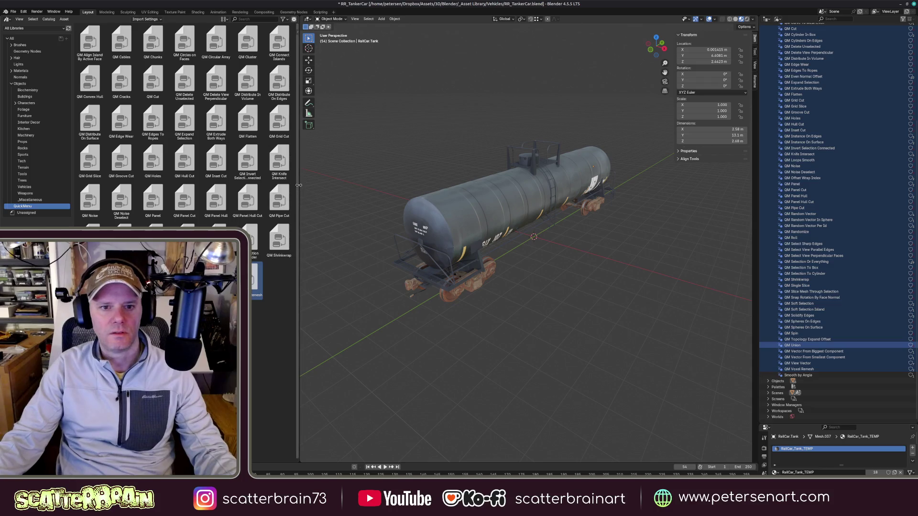
left_click_drag(297, 177, 251, 178)
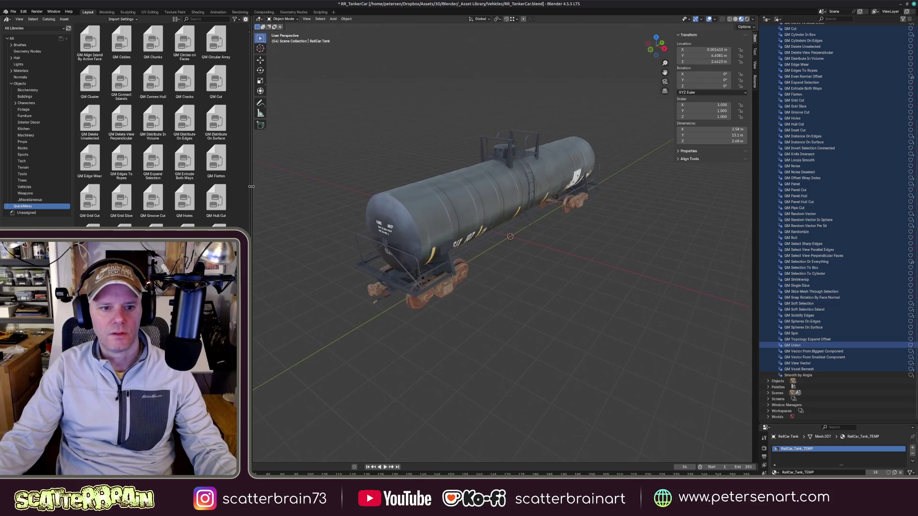
- Browse the Buildings, Biochemistry and Characters catalogs, then save the tanker car file
left_click(25, 96)
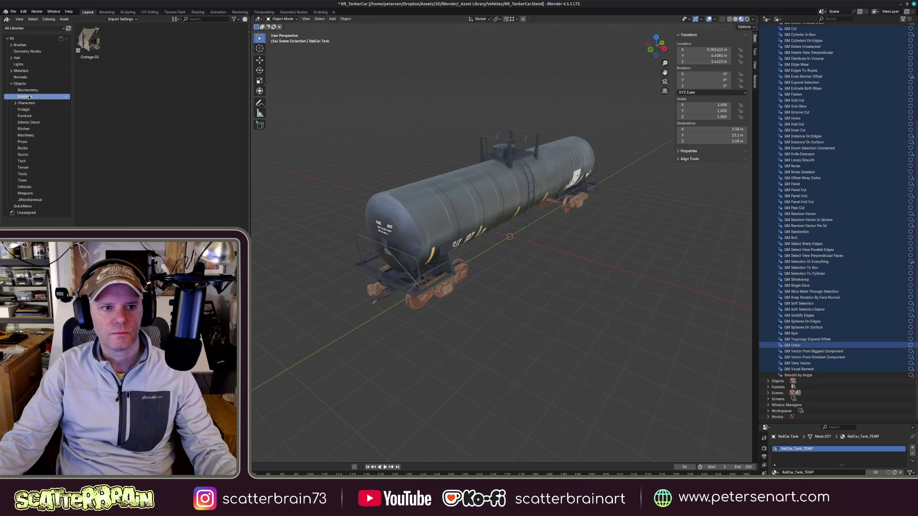
left_click(34, 90)
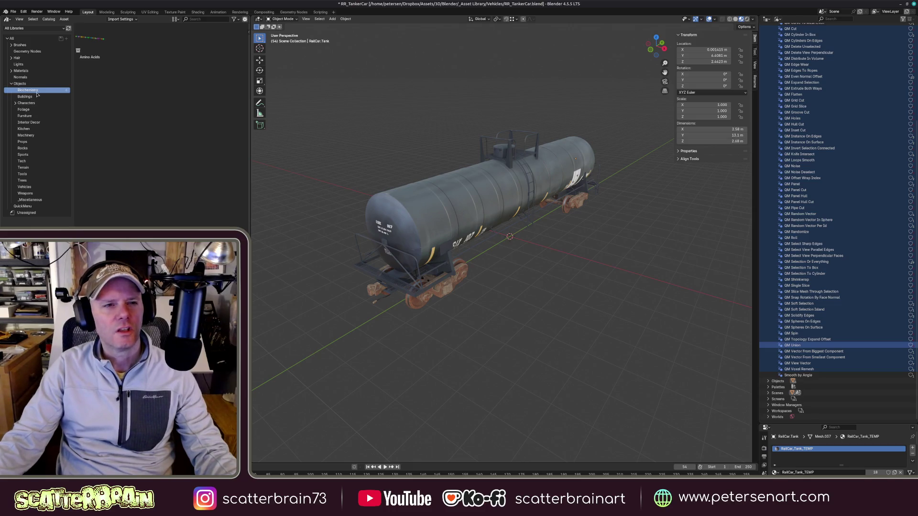
left_click(33, 103)
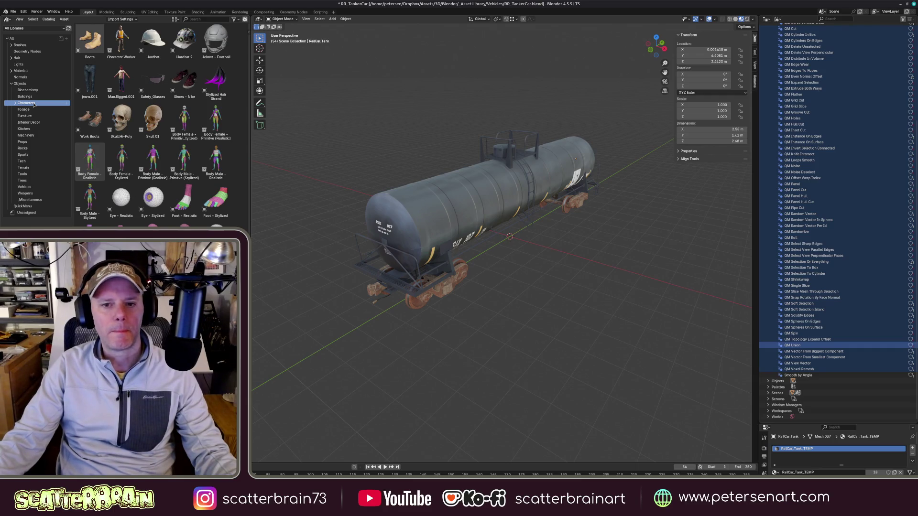
key("ctrl+s")
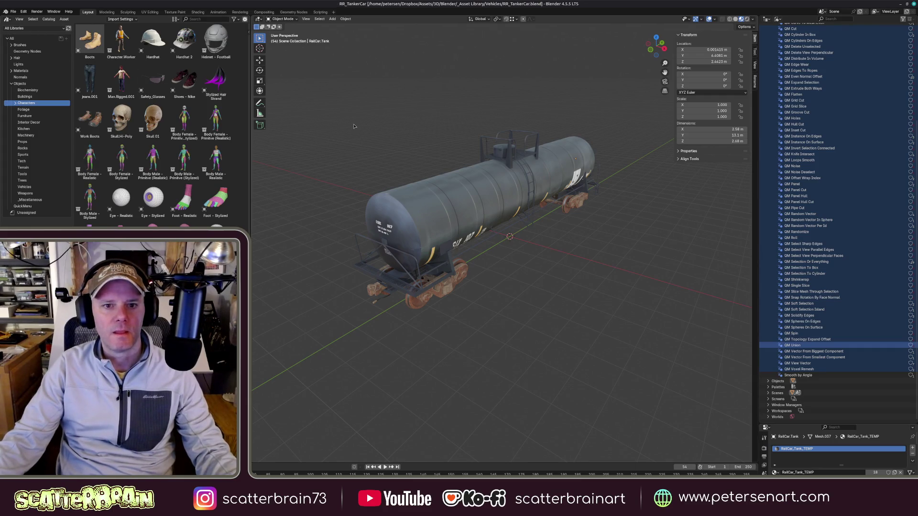
- Load SuperHacker.blend from the recent files list
left_click(14, 12)
mouse_move(29, 30)
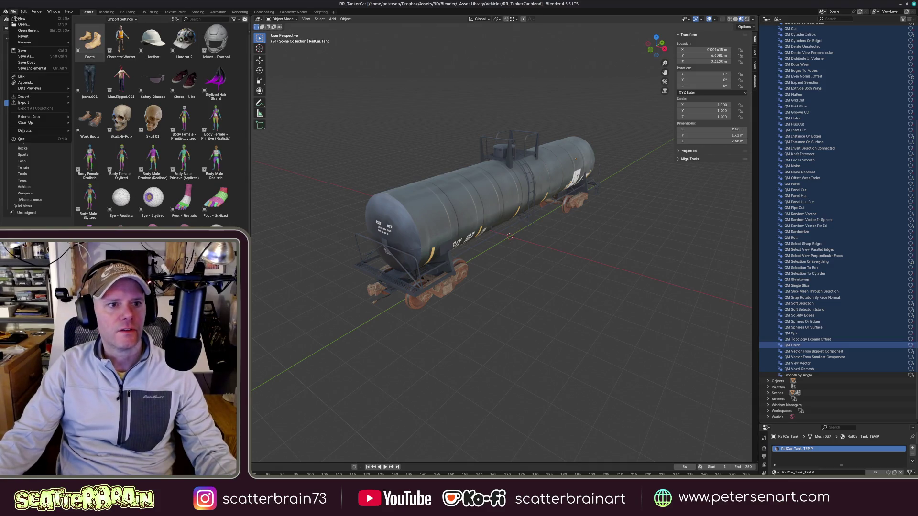
left_click(96, 36)
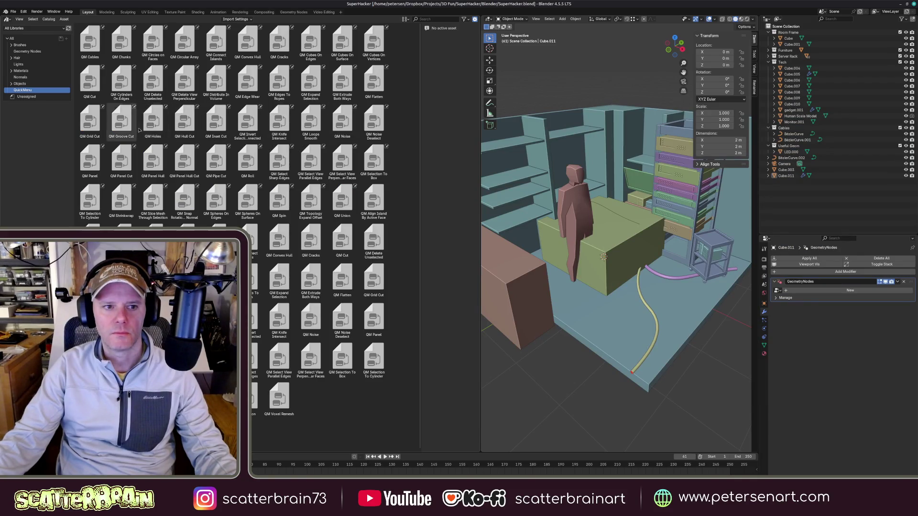
- Narrow the asset grid to three columns and give the 3D viewport more width
mouse_move(422, 176)
left_mouse_down()
mouse_move(194, 166)
mouse_move(203, 164)
left_mouse_up()
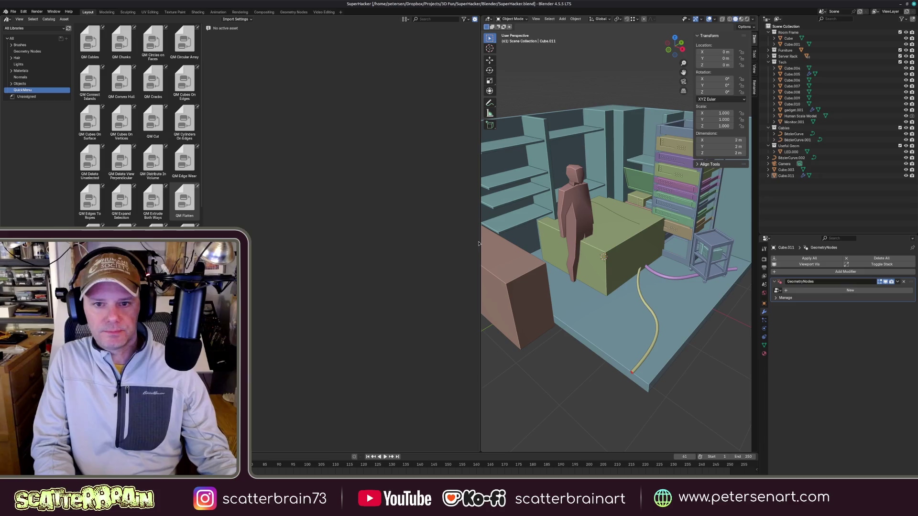
left_click_drag(481, 239, 426, 240)
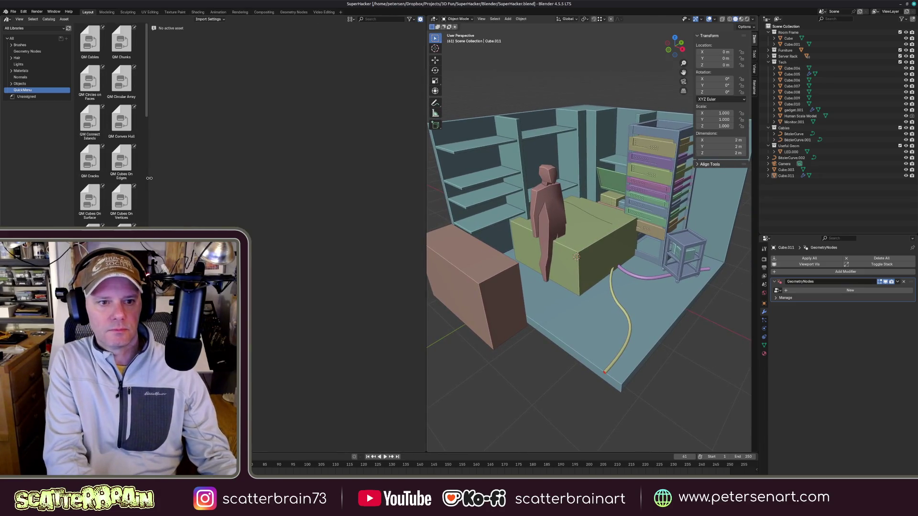
- Widen the asset grid, look around the desk mesh, deselect it all and return to Object Mode
mouse_move(149, 179)
left_mouse_down()
mouse_move(428, 178)
mouse_move(195, 176)
left_mouse_up()
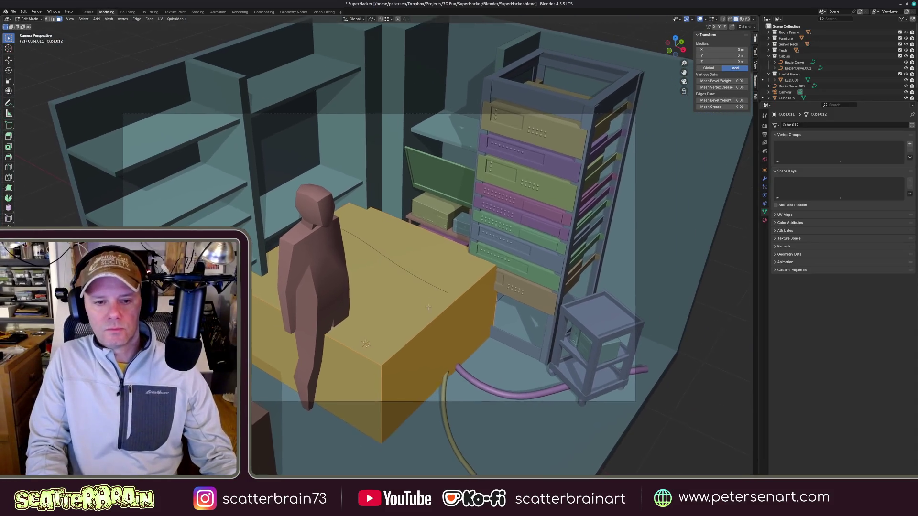
middle_click_drag(429, 307, 428, 286)
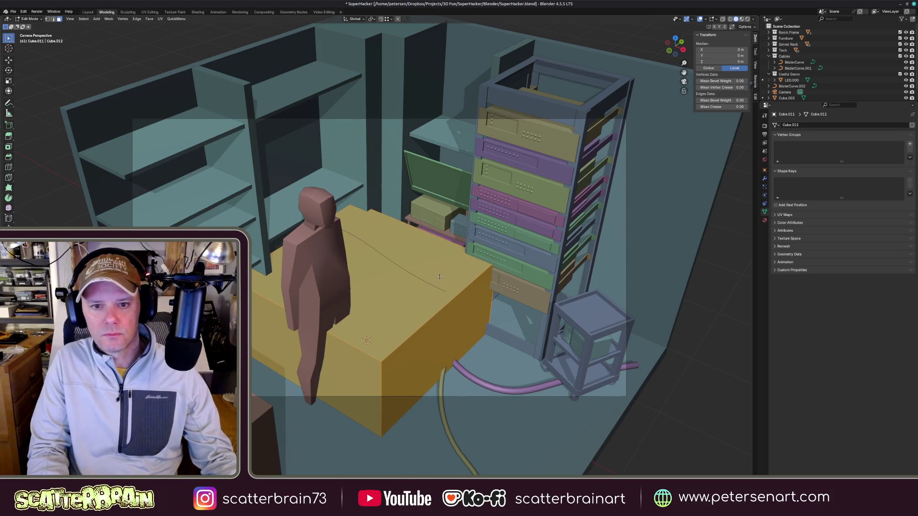
mouse_move(434, 244)
middle_mouse_down()
mouse_move(405, 233)
mouse_move(423, 244)
mouse_move(436, 235)
middle_mouse_up()
scroll(423, 240, "up", 4)
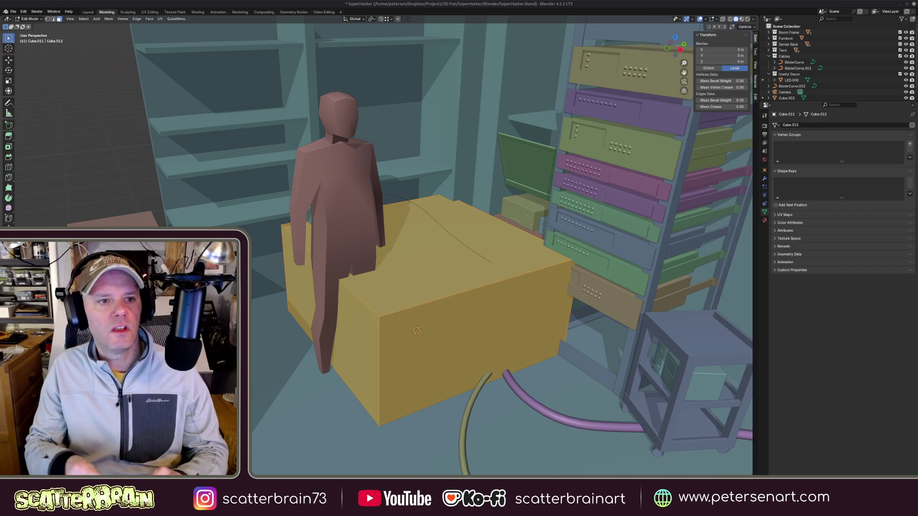
key("alt+a")
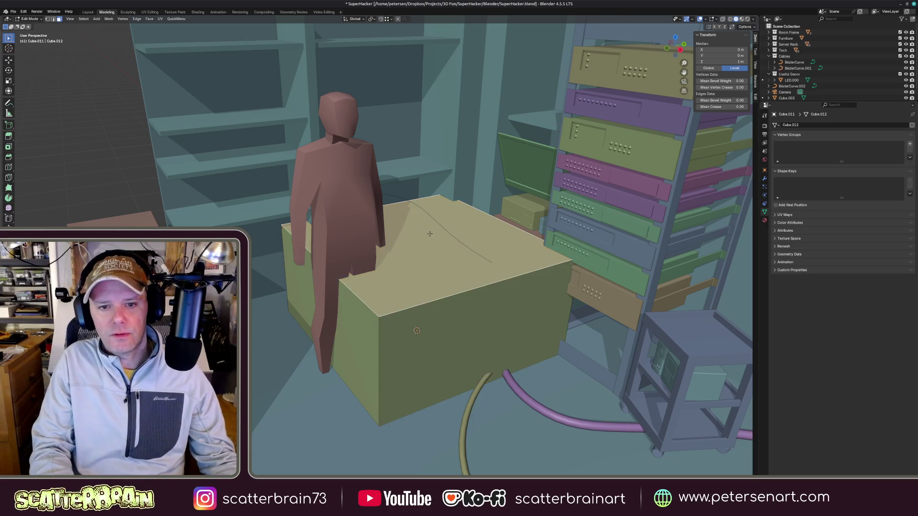
key("Tab")
scroll(446, 255, "down", 3)
- Drag chair.office.001 from the Furniture catalog onto the room floor in the Layout workspace
middle_click_drag(445, 255, 317, 186)
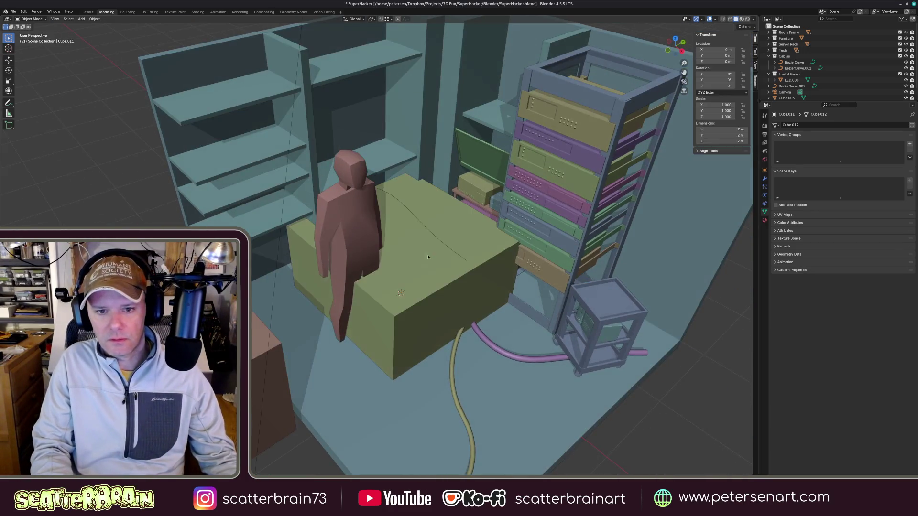
key("ctrl+Page_Up")
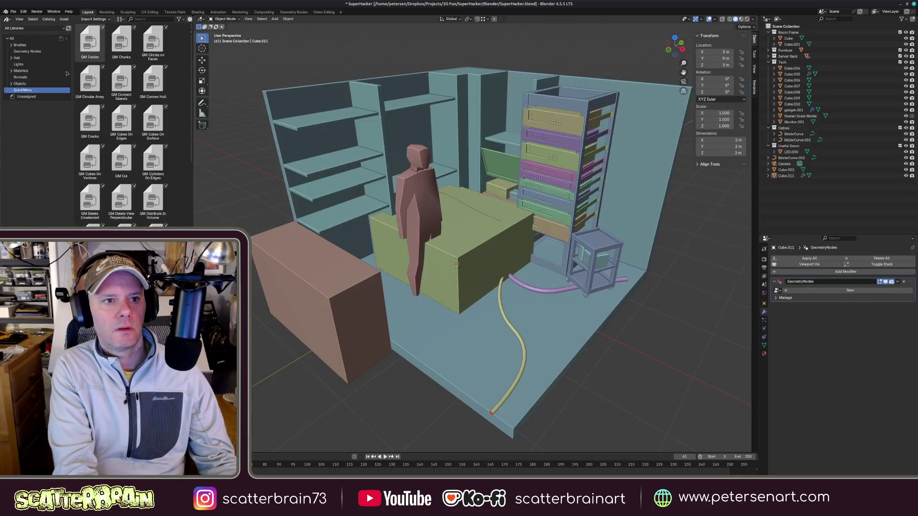
left_click(13, 83)
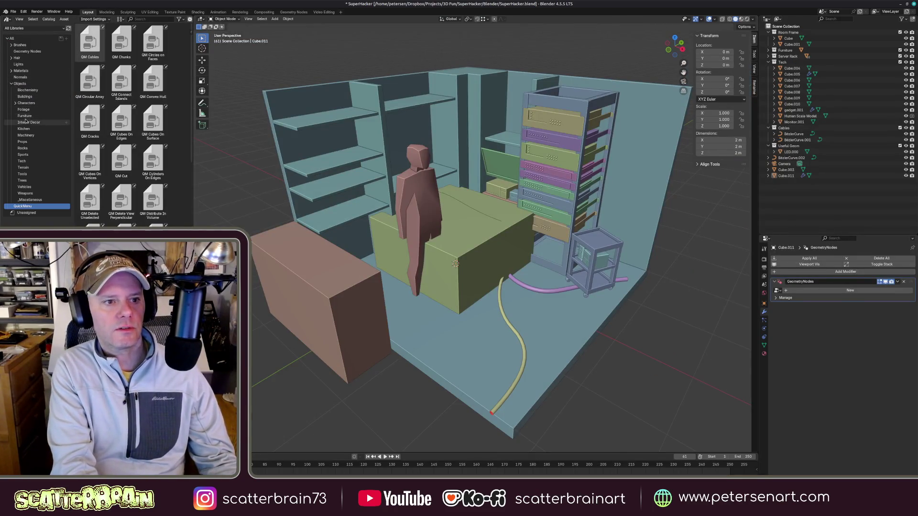
left_click(33, 117)
left_click(153, 160)
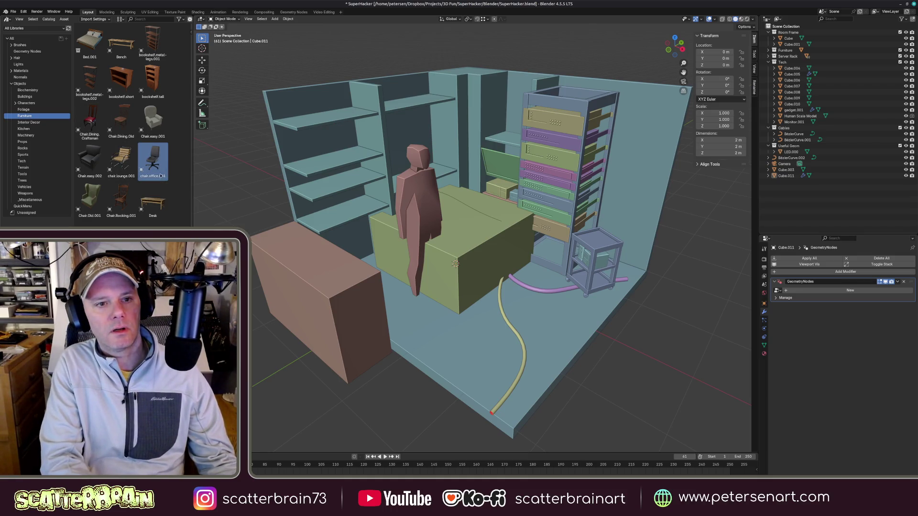
left_click_drag(153, 202, 479, 333)
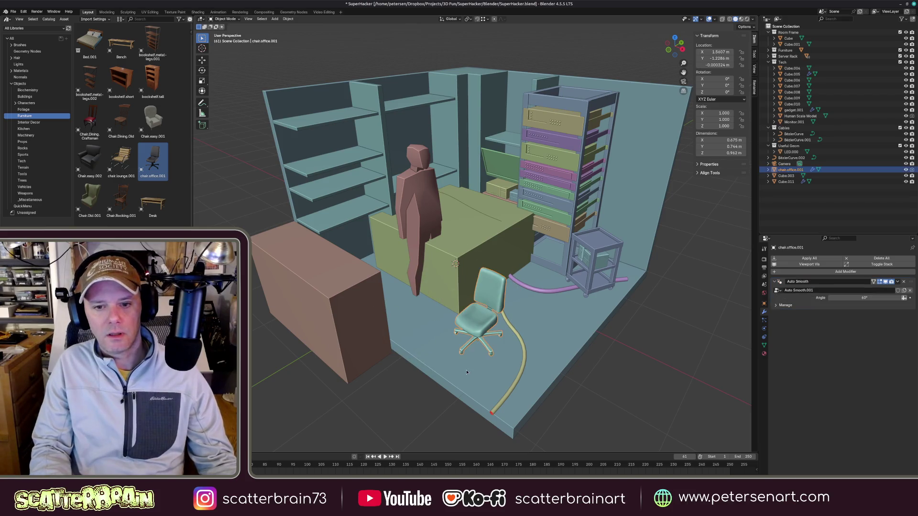
- Enlarge the chair to human scale and move the green block out of the room
key("KP_3")
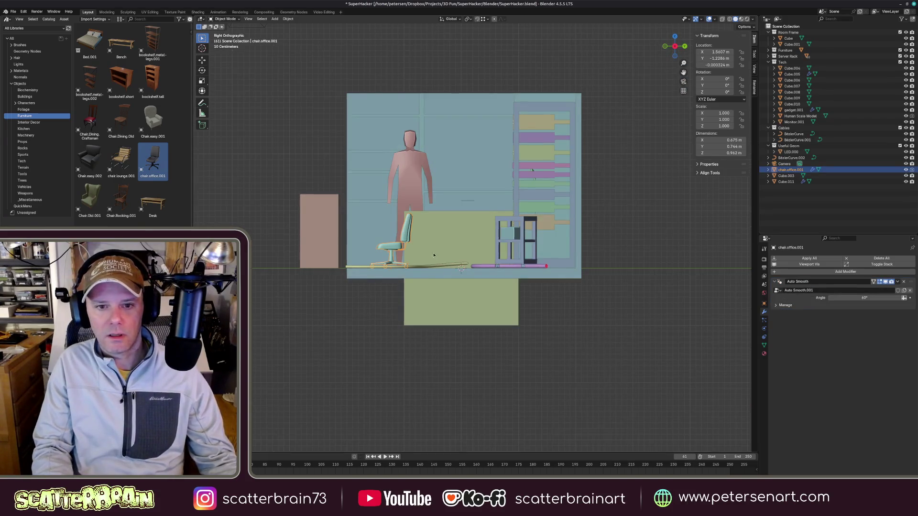
key("s")
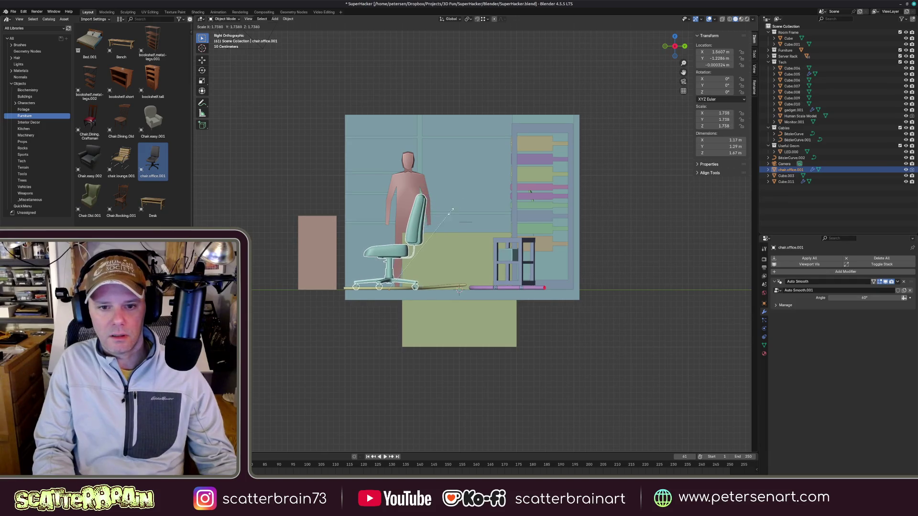
left_click(460, 288)
key("KP_7")
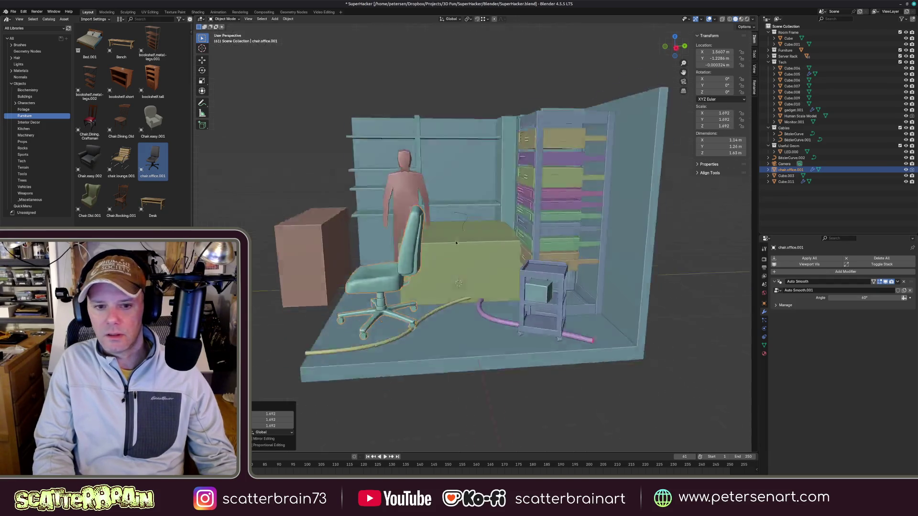
left_click(449, 294)
key("g")
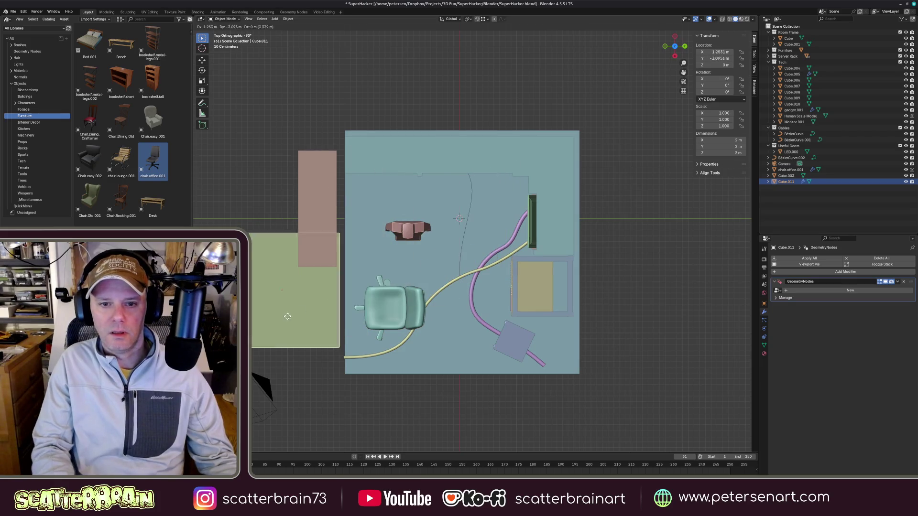
- Move the chair near the stool and apply its scale
left_click(373, 309)
key("g")
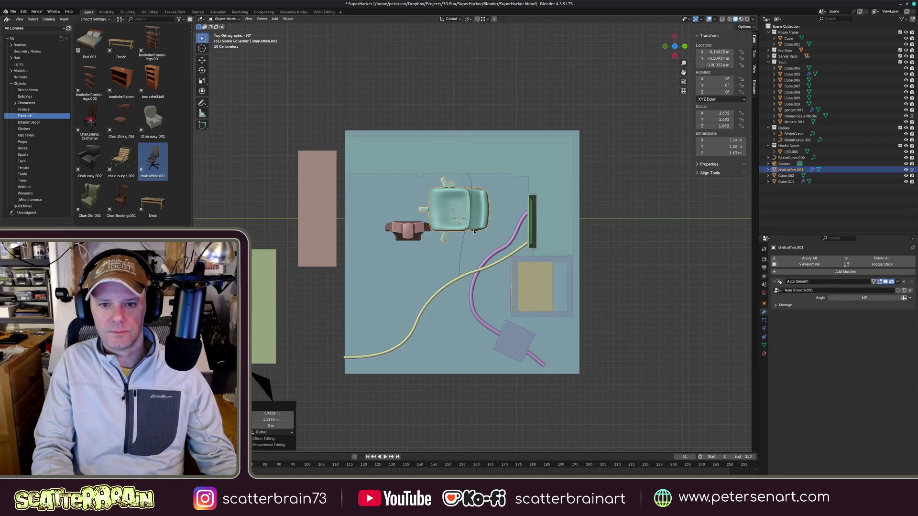
key("ctrl+a")
left_click(459, 252)
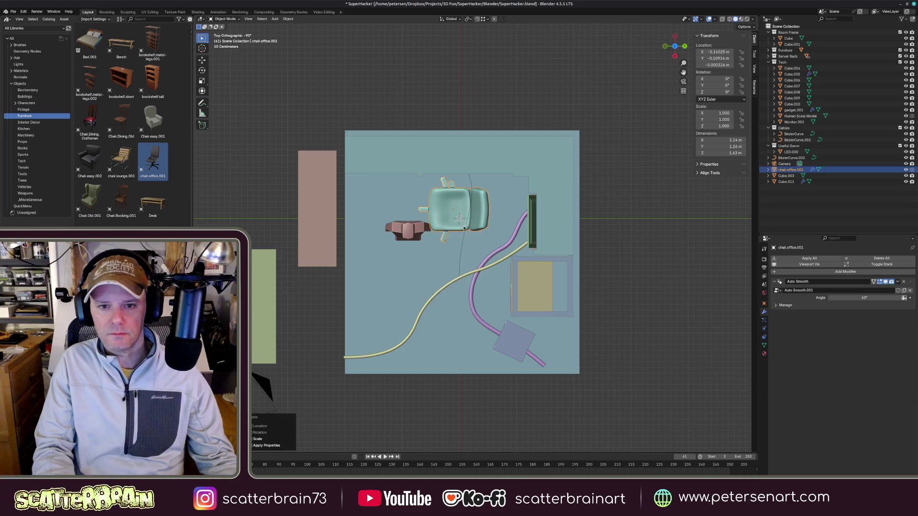
middle_click_drag(465, 228, 431, 287)
key("KP_7")
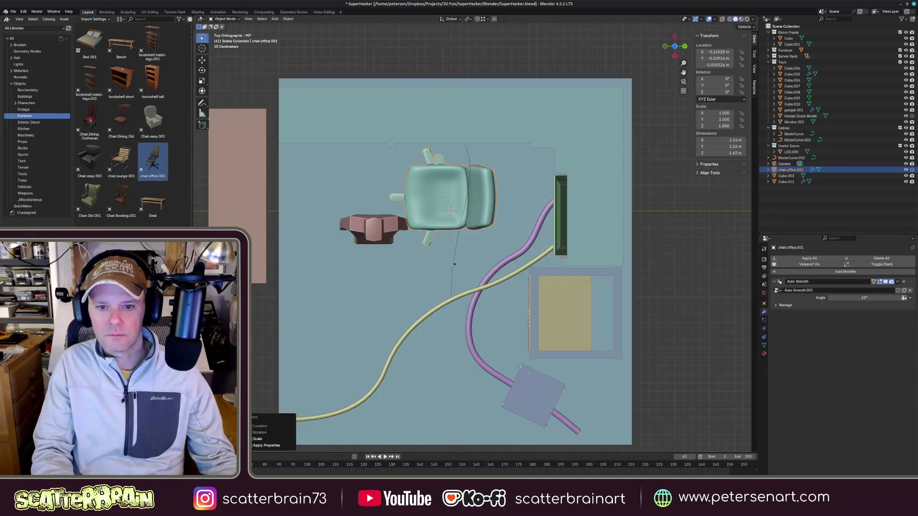
key("g")
left_click(466, 229)
- Rotate and nudge the chair into its final place beside the figure
key("r")
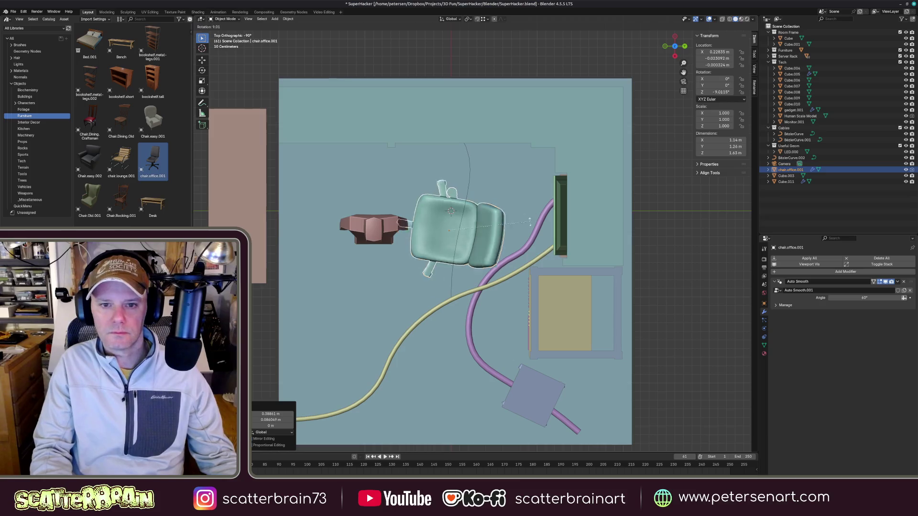
left_click(465, 288)
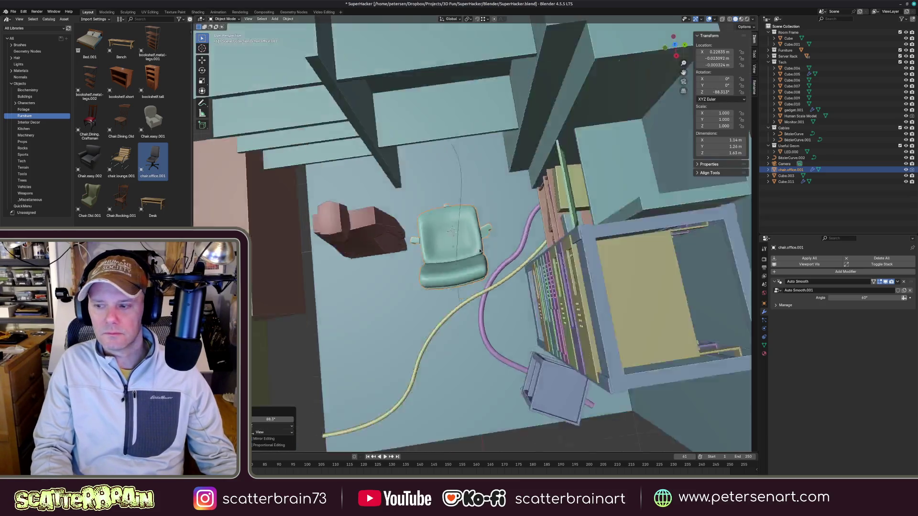
middle_click_drag(464, 288, 491, 235)
key("KP_7")
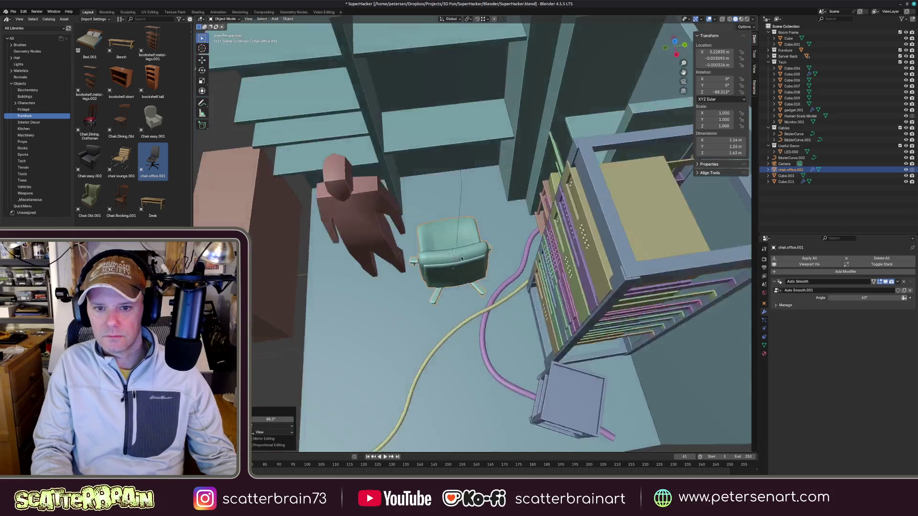
key("g")
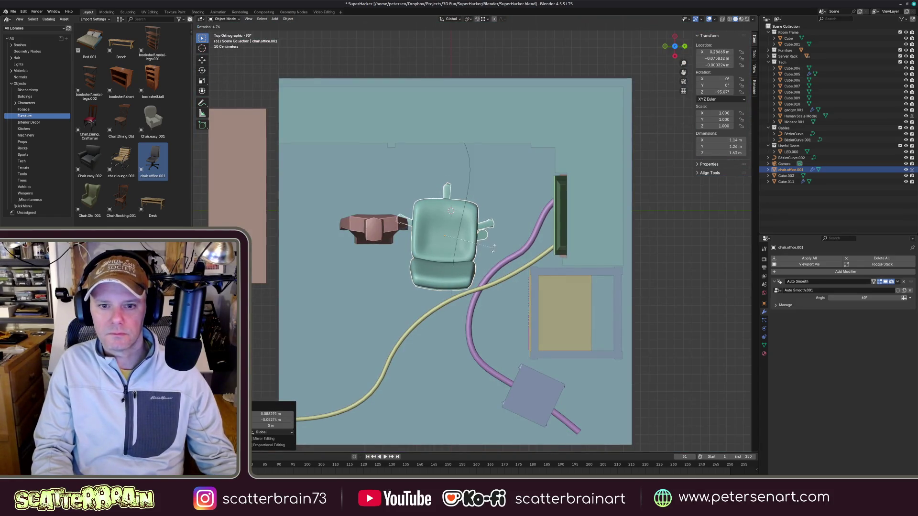
left_click(490, 248)
mouse_move(490, 249)
middle_mouse_down()
mouse_move(511, 209)
mouse_move(472, 244)
middle_mouse_up()
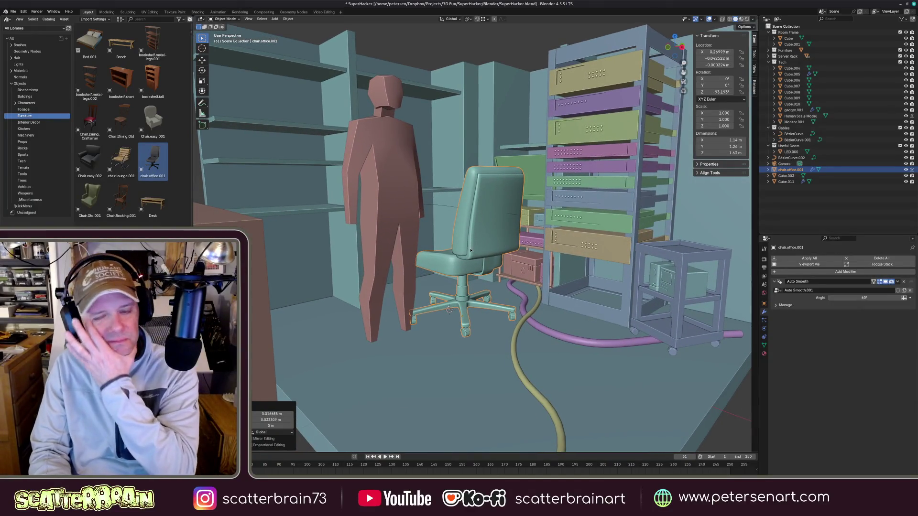
mouse_move(472, 243)
middle_mouse_down()
mouse_move(445, 249)
mouse_move(488, 286)
mouse_move(485, 260)
mouse_move(501, 230)
mouse_move(469, 252)
middle_mouse_up()
key("KP_3")
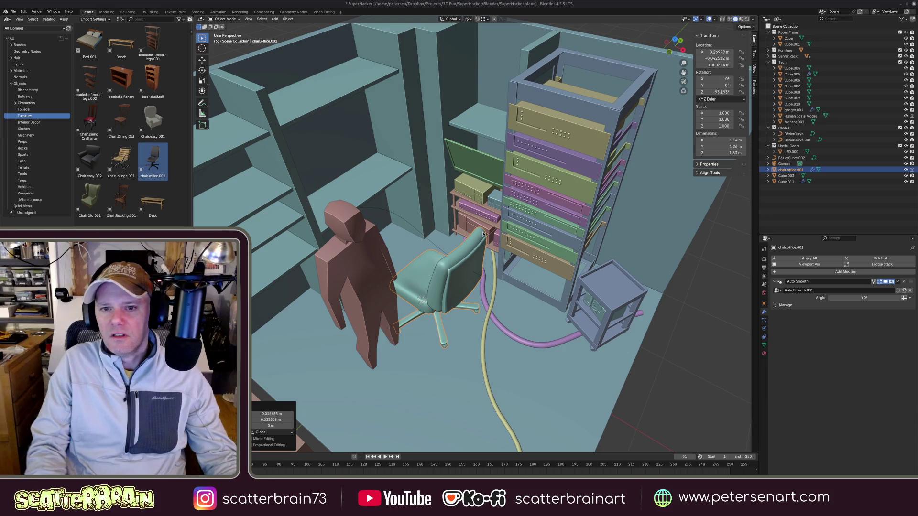
left_click(582, 298)
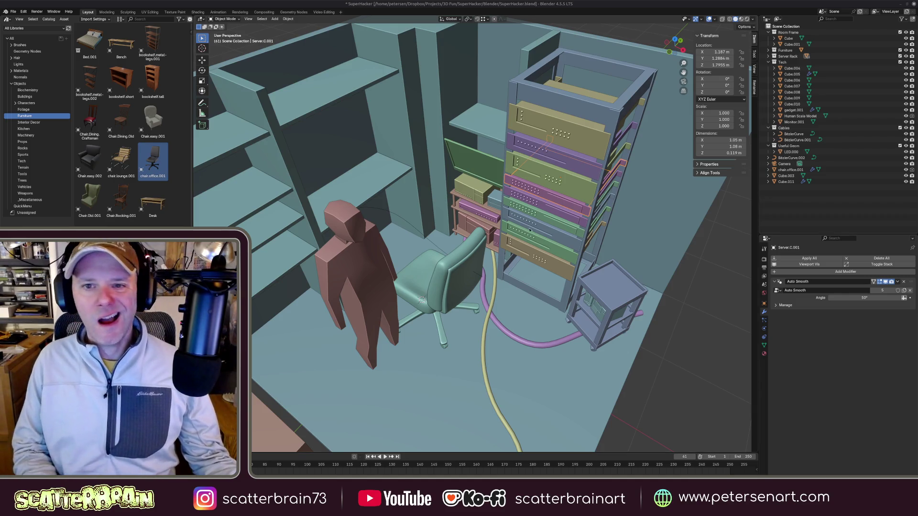
left_click(584, 152)
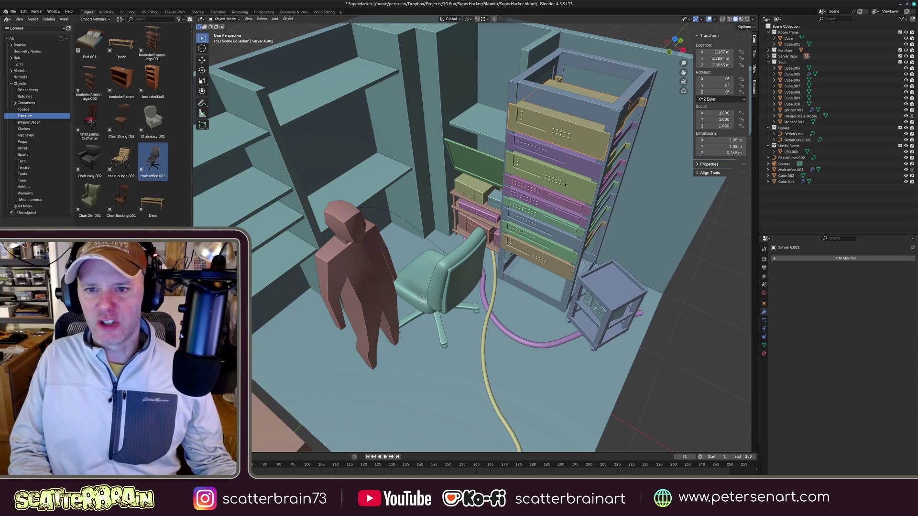
- Shade Server.A.002 smooth and make it single user for object and data
right_click(574, 147)
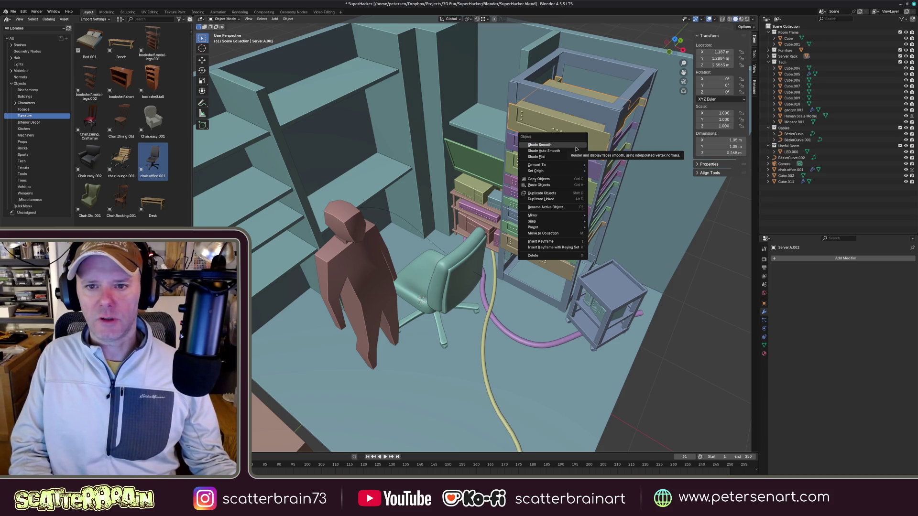
left_click(576, 148)
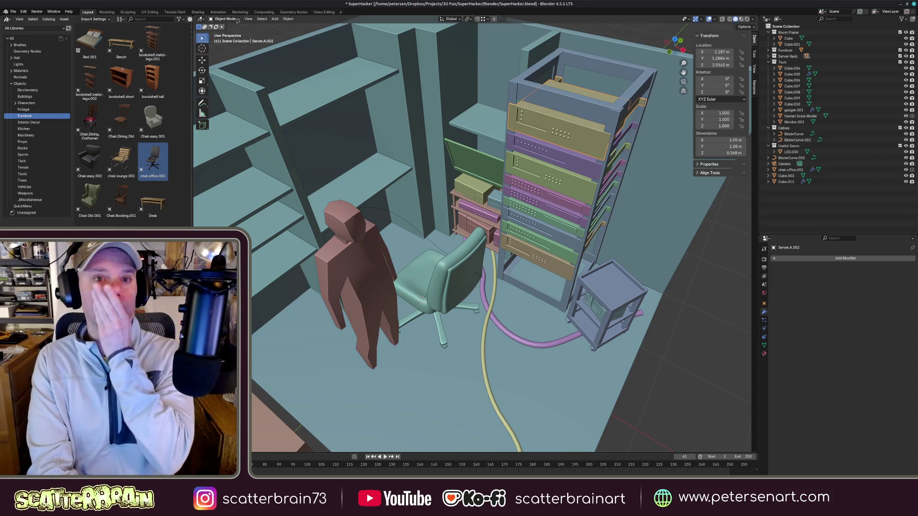
left_click(288, 19)
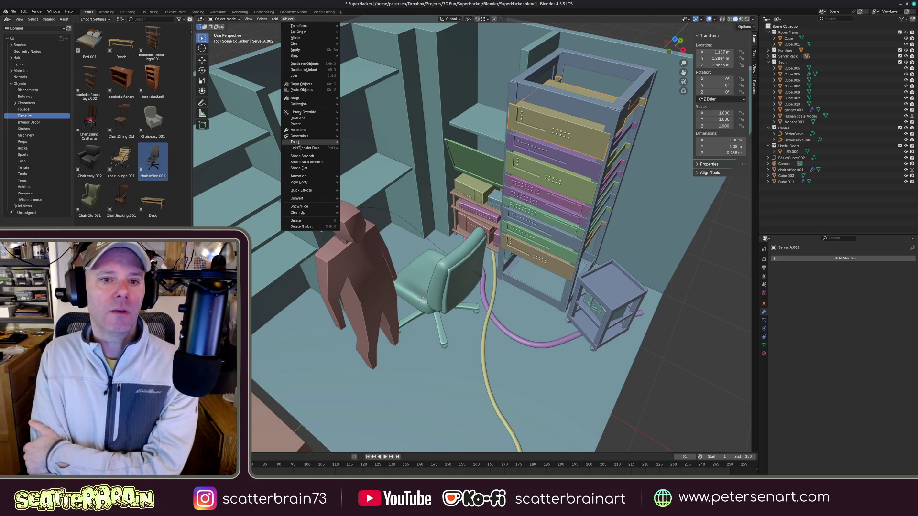
mouse_move(297, 118)
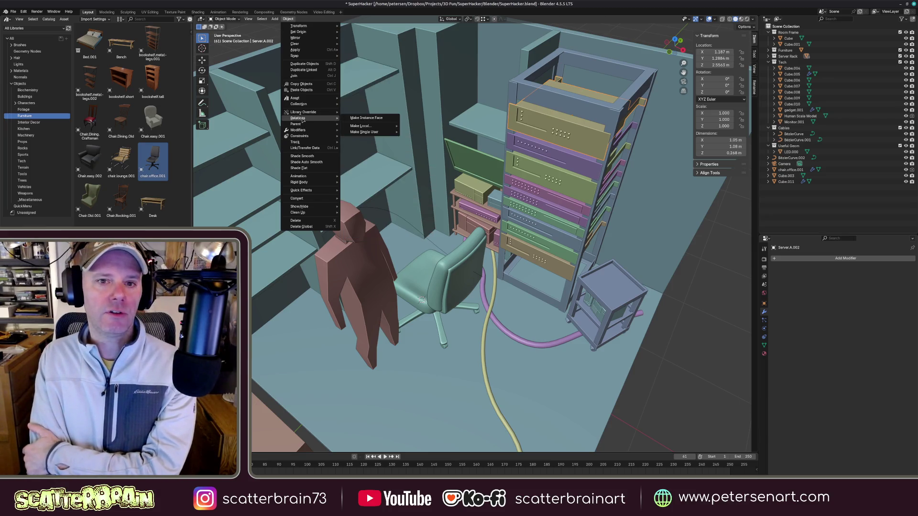
mouse_move(364, 132)
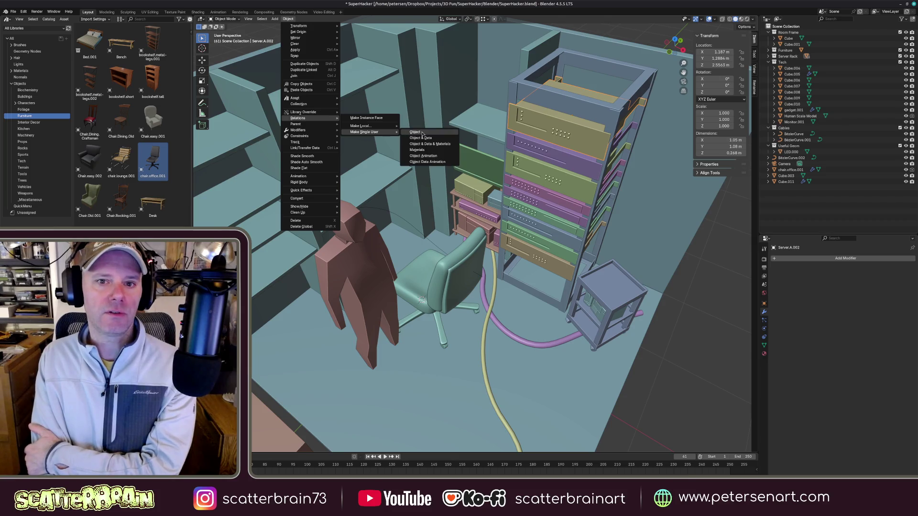
left_click(424, 139)
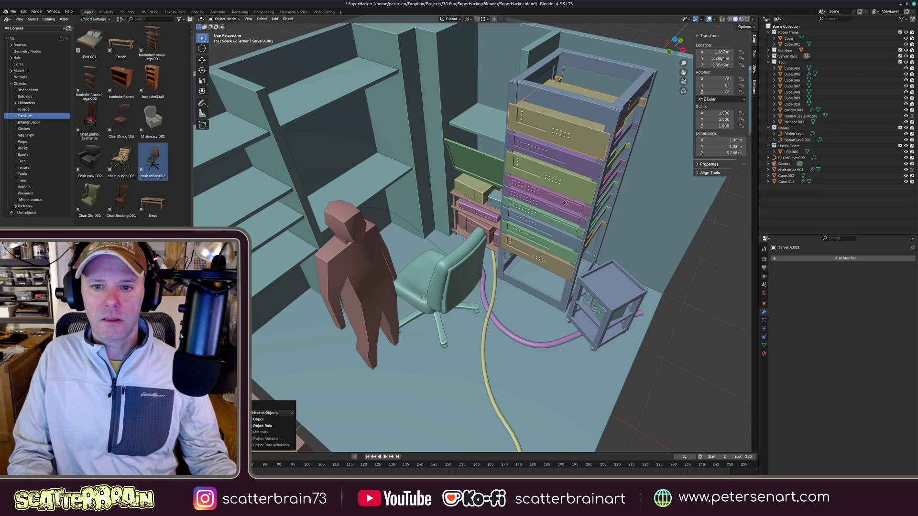
- Make Server.B.003 single user for object and data, then select Server.C.002 and Server.C.001
left_click(551, 244)
left_click(550, 249)
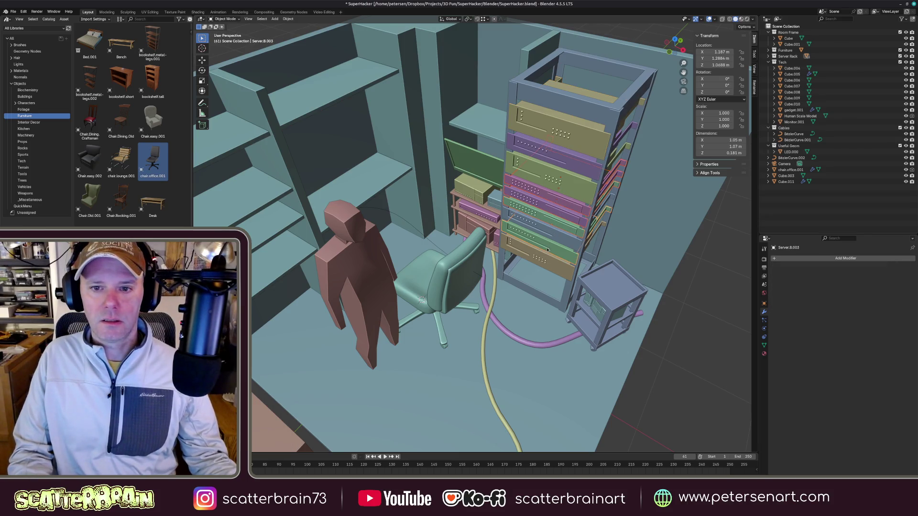
left_click(287, 18)
mouse_move(365, 132)
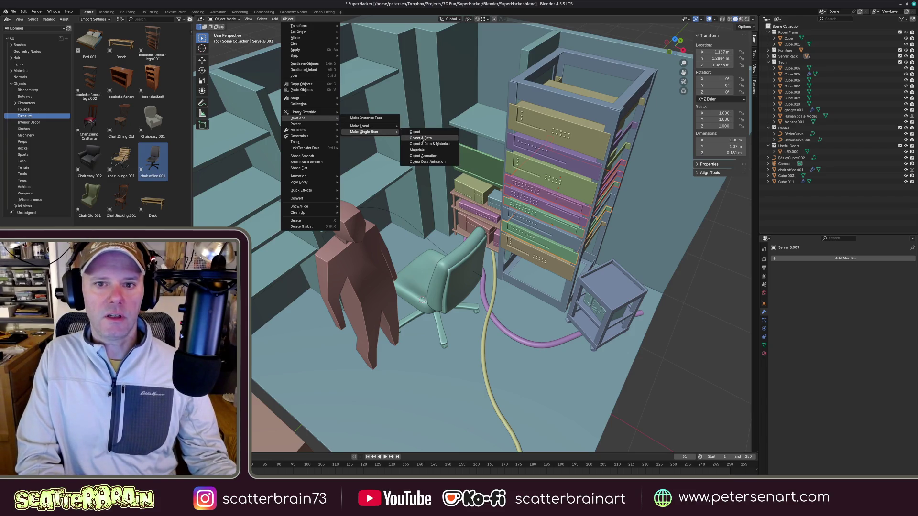
left_click(430, 135)
left_click(545, 237)
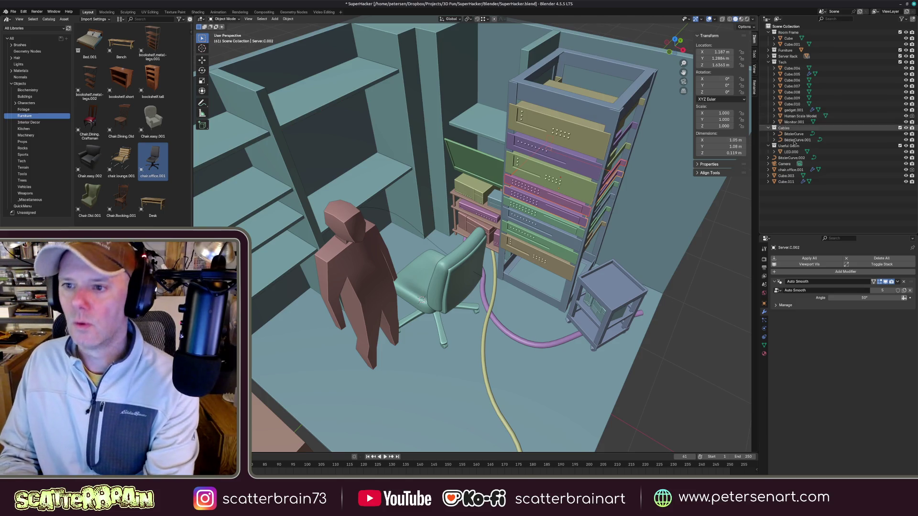
left_click(554, 200)
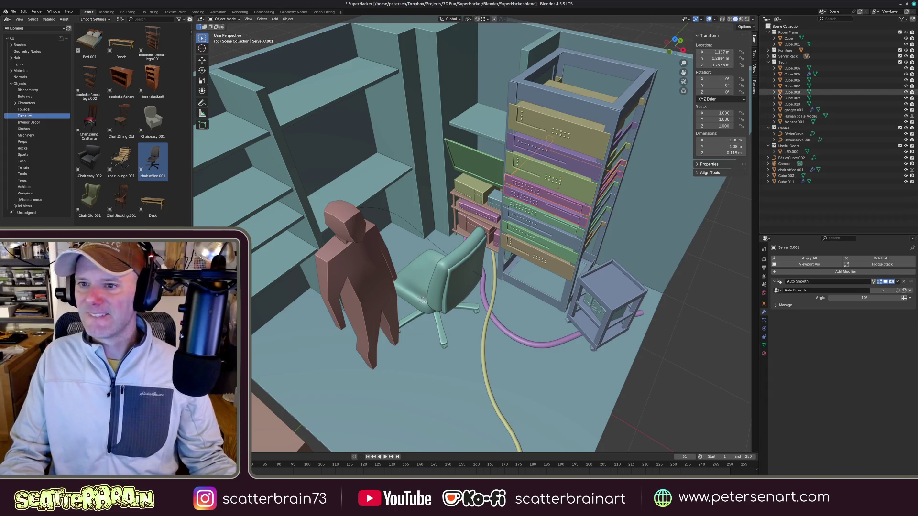
- Select Cube.004 through Cube.008 in the Outliner and expand them to reveal their children
left_click(794, 92)
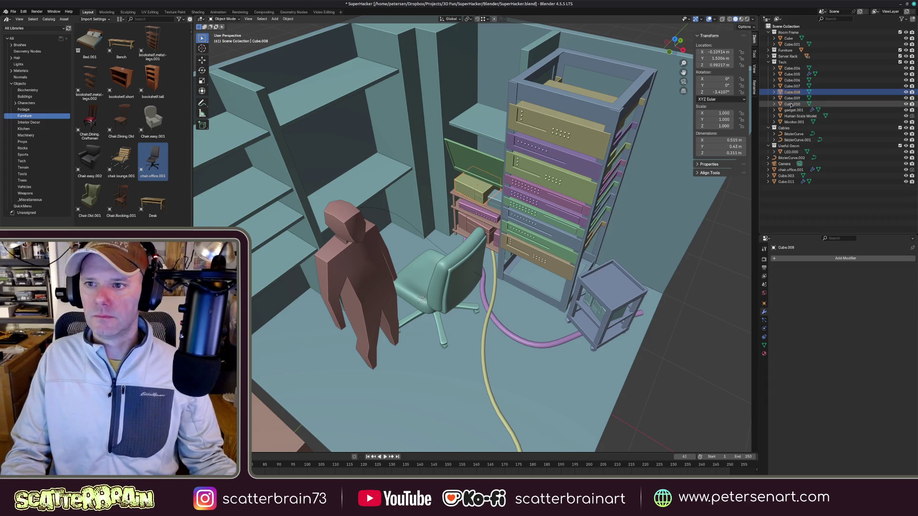
left_click_drag(795, 69, 791, 99)
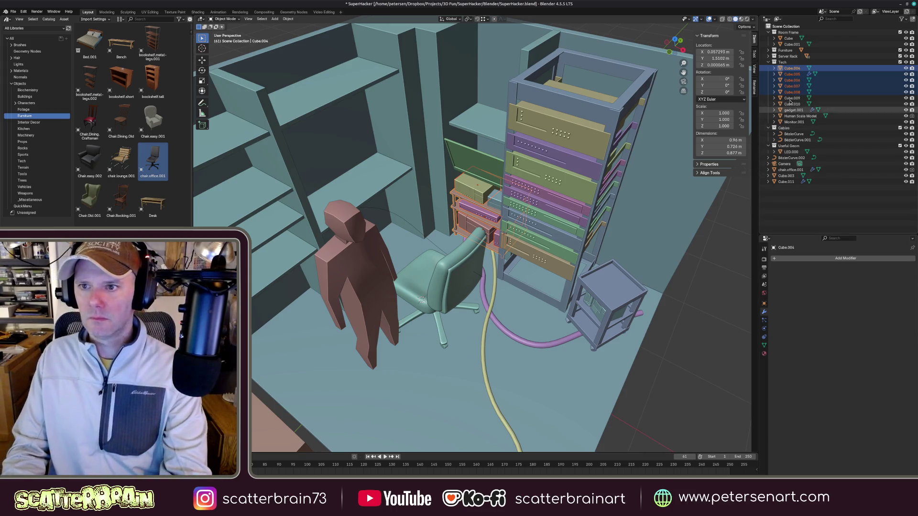
left_click(775, 62)
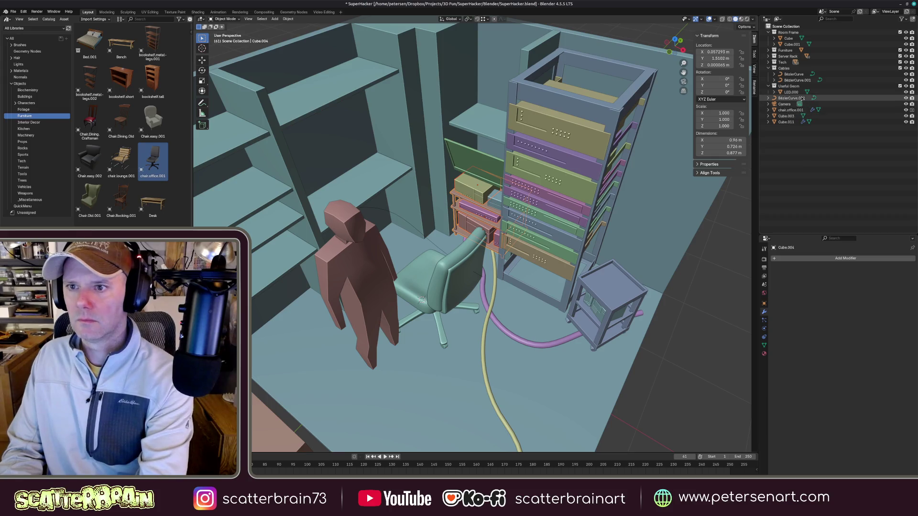
left_click(775, 62)
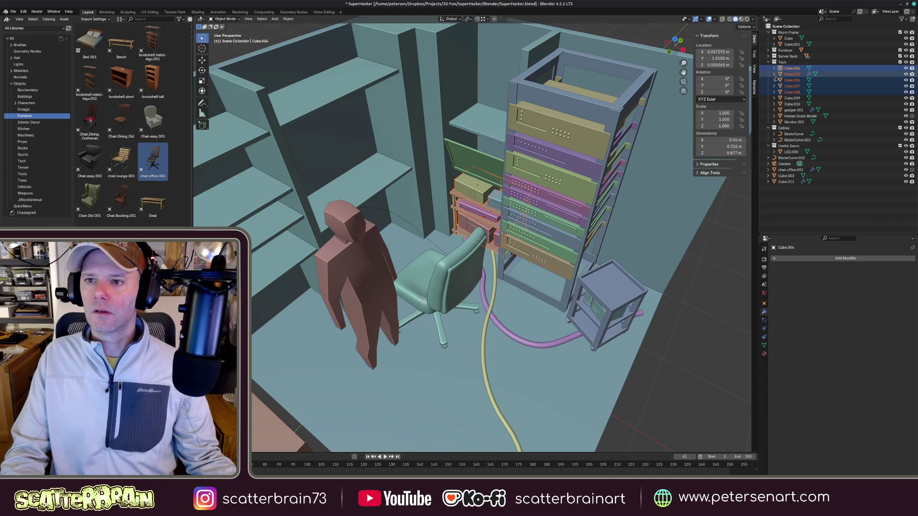
left_click_drag(775, 69, 776, 127)
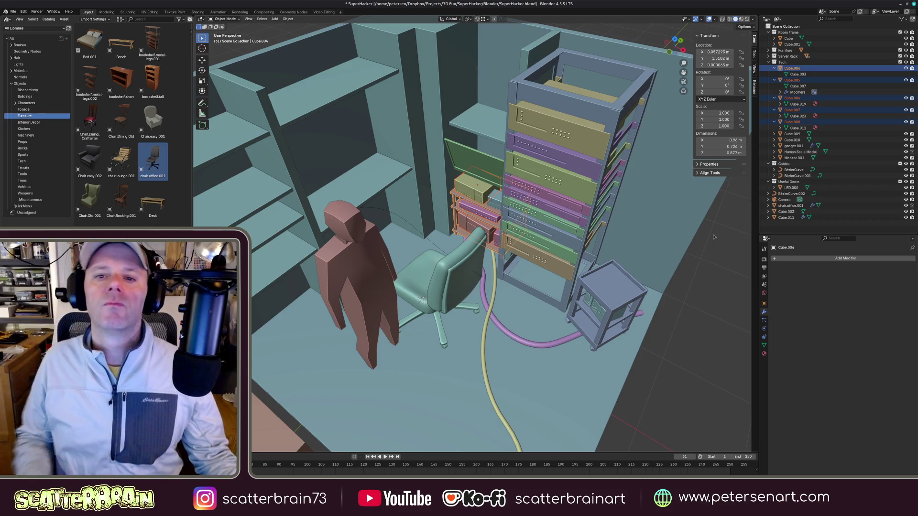
- Inspect a server unit's material, then its mesh data with the UV Maps list expanded
left_click(582, 172)
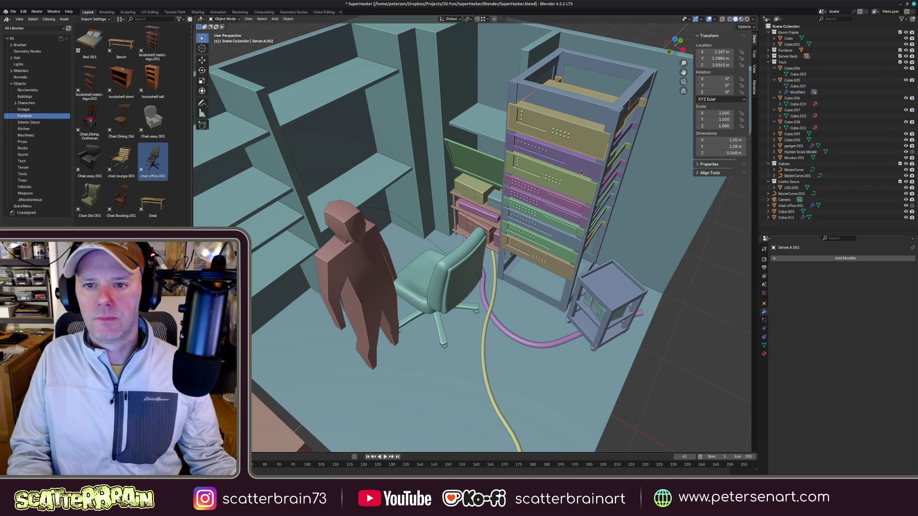
left_click(764, 354)
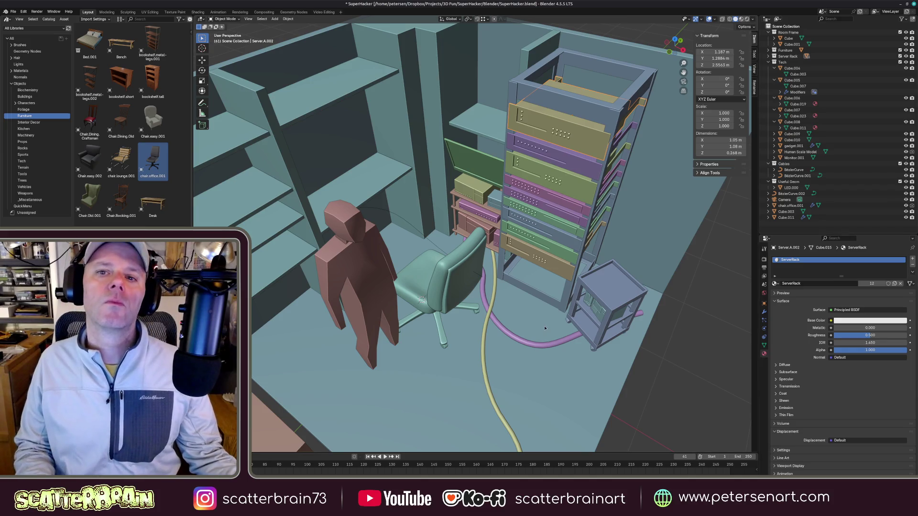
middle_click_drag(522, 240, 502, 247)
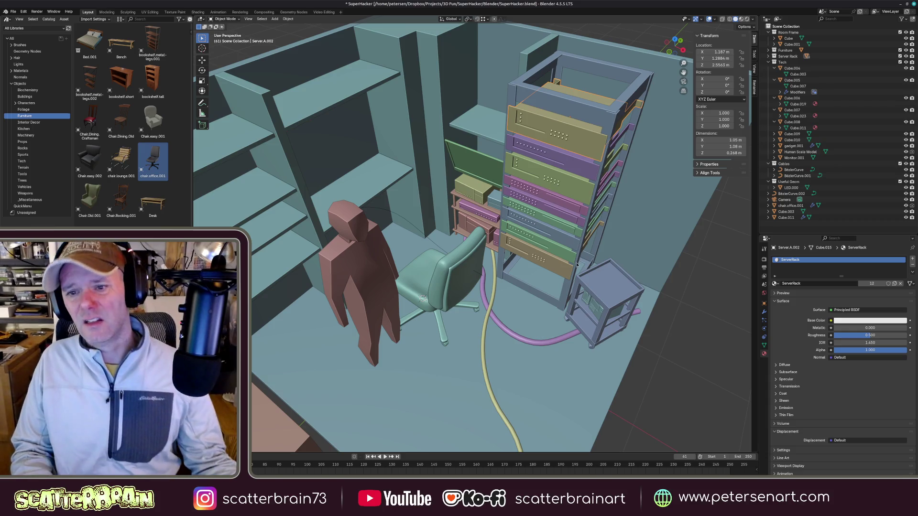
left_click(764, 346)
left_click(776, 348)
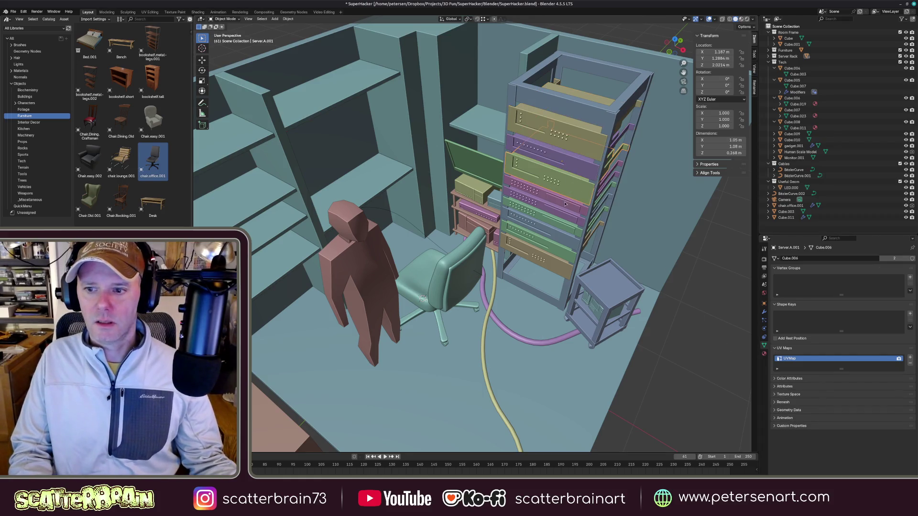
- Compare UV maps on Cube.007, Cube.004 and the cart, then reselect Server.A.002
left_click(518, 213)
left_click(466, 189)
left_click(487, 227)
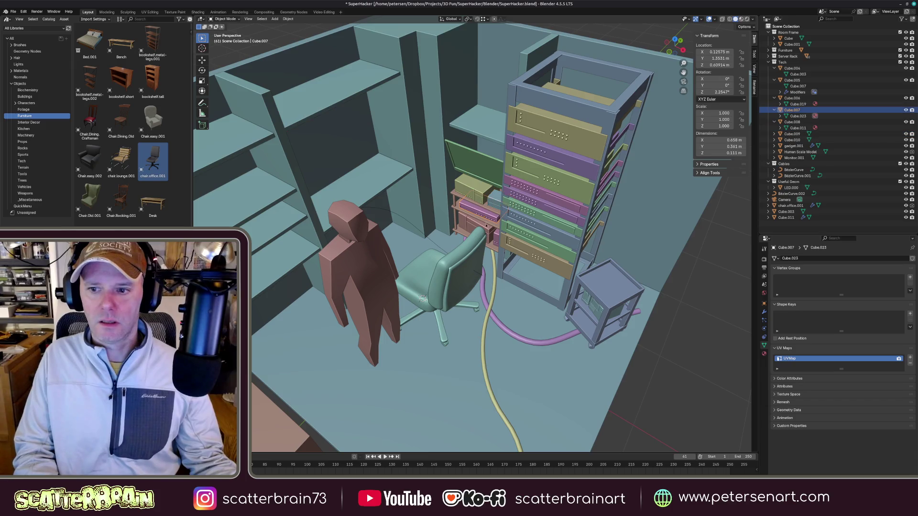
left_click(626, 307)
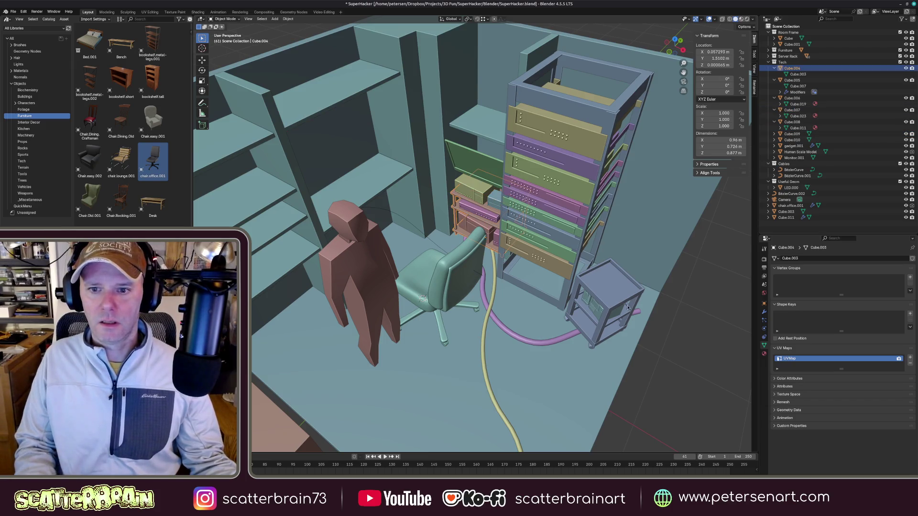
left_click(622, 297)
left_click(566, 136)
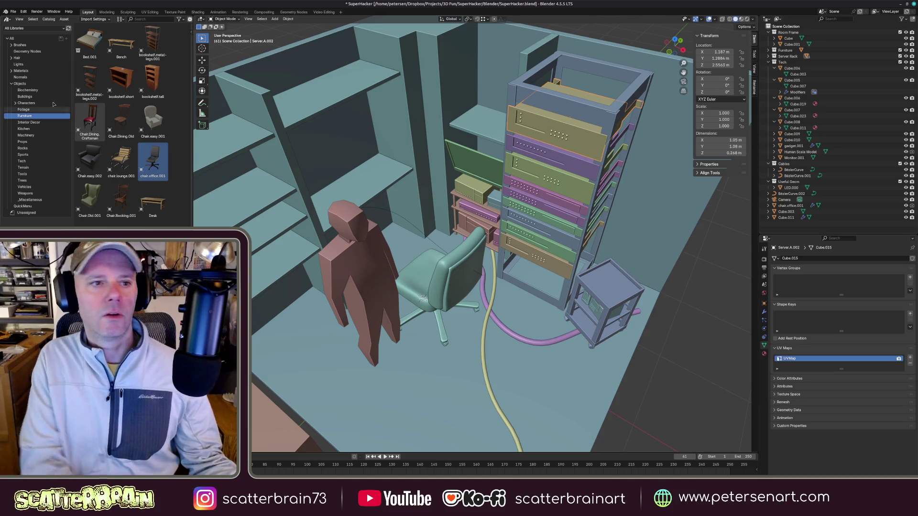
- Apply the imphenzia material from _Miscellaneous to the top server and switch to Material Preview shading
left_click(12, 83)
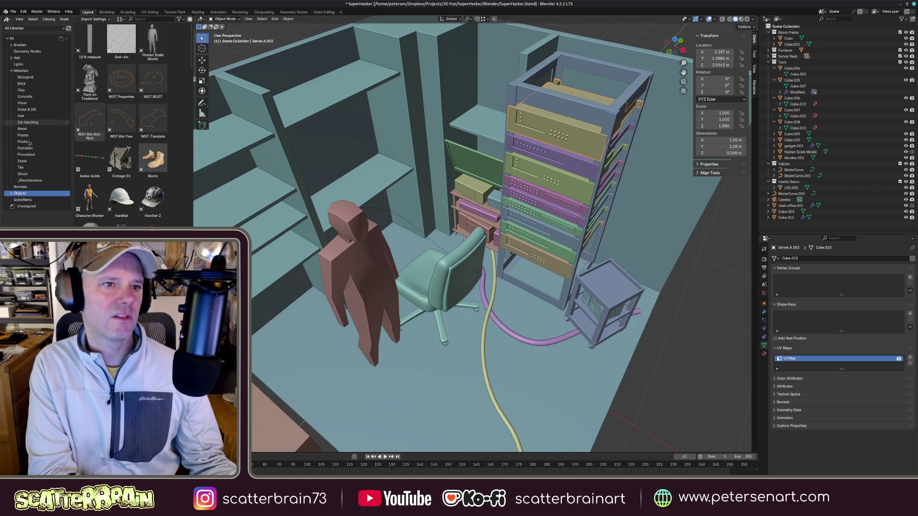
left_click(29, 181)
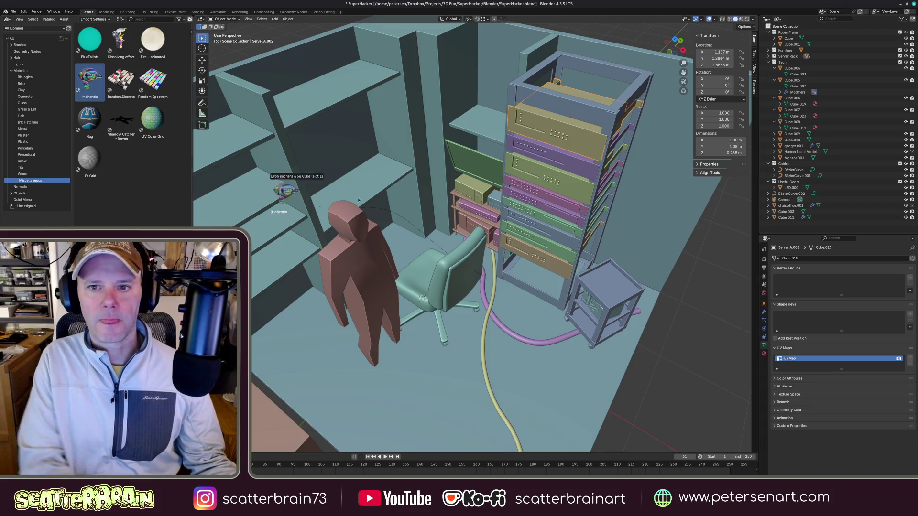
left_click_drag(89, 81, 587, 140)
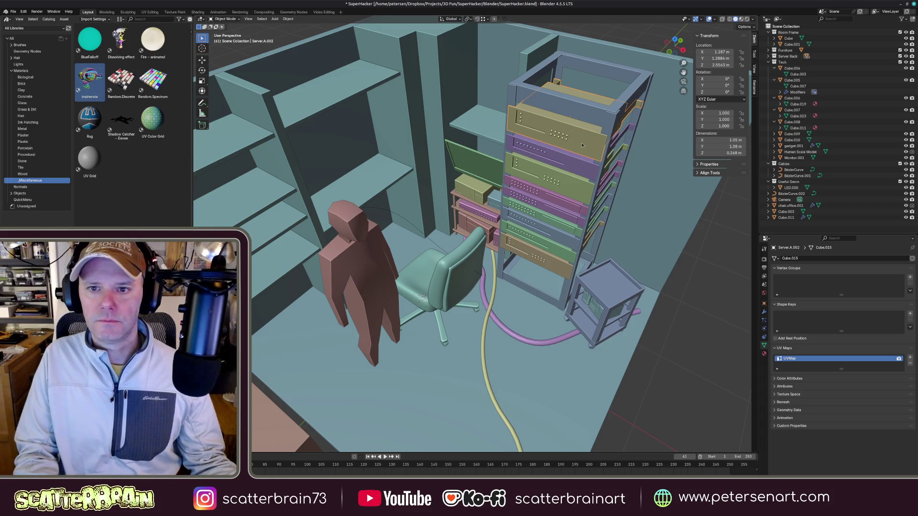
key("z")
left_click(529, 114)
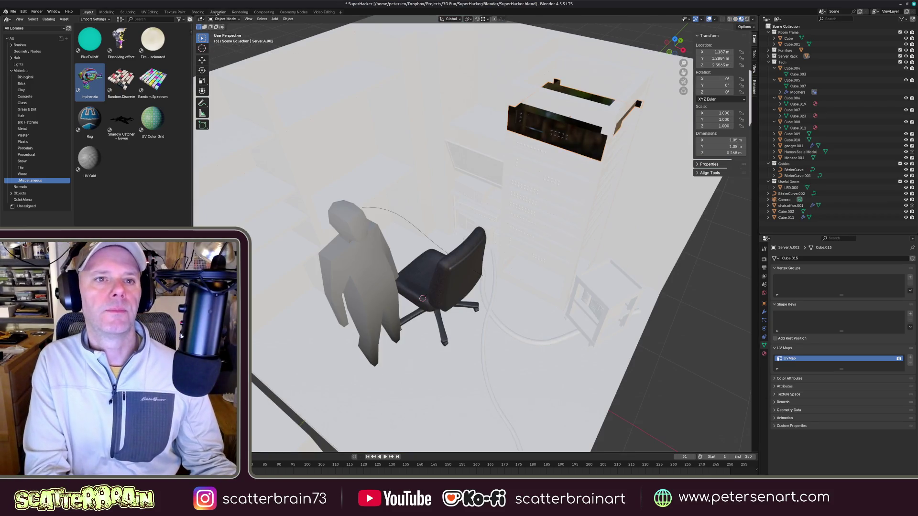
- Show the server's object material nodes in an enlarged Shading workspace node editor
left_click(198, 12)
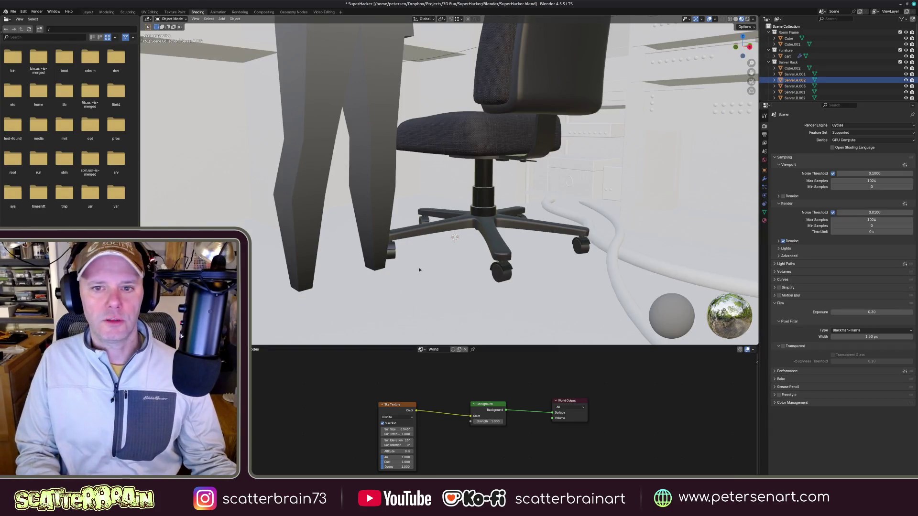
mouse_move(403, 348)
left_mouse_down()
mouse_move(414, 209)
mouse_move(414, 257)
left_mouse_up()
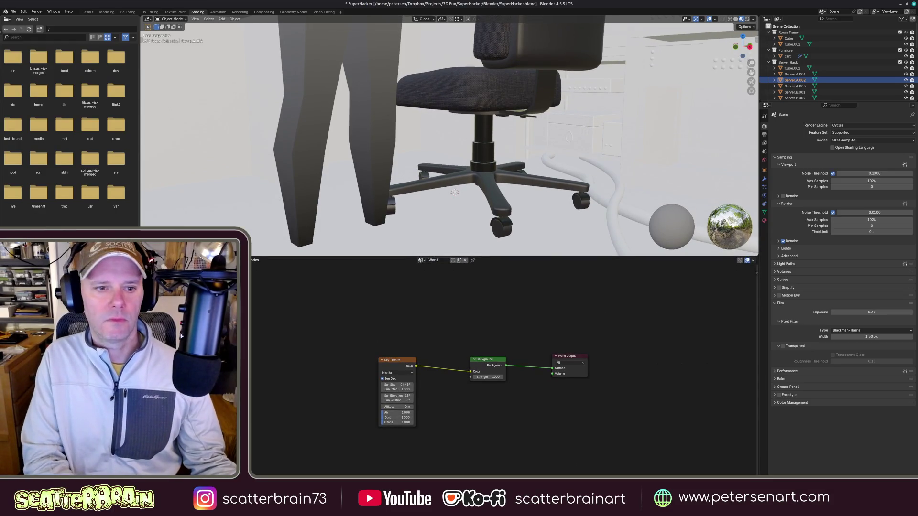
left_click(423, 261)
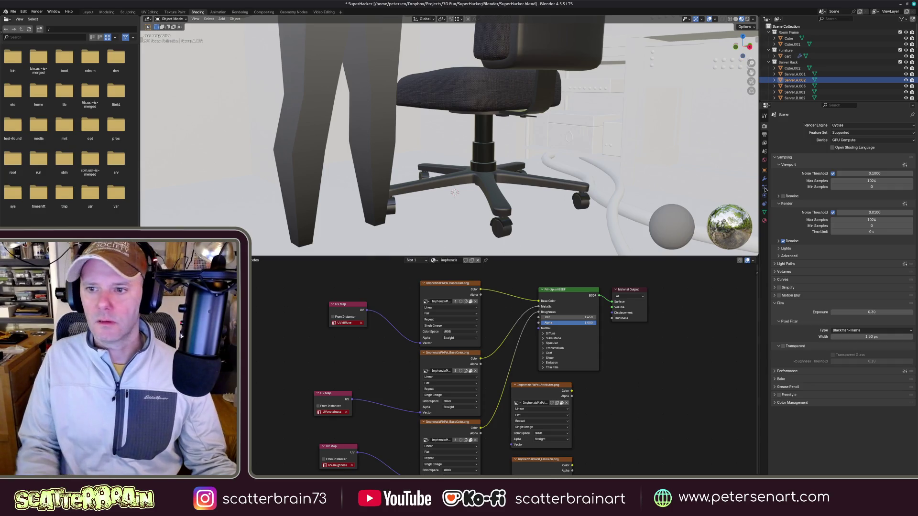
- Set the render engine to EEVEE with raytracing enabled and frame the server unit in view
left_click(846, 125)
left_click(847, 133)
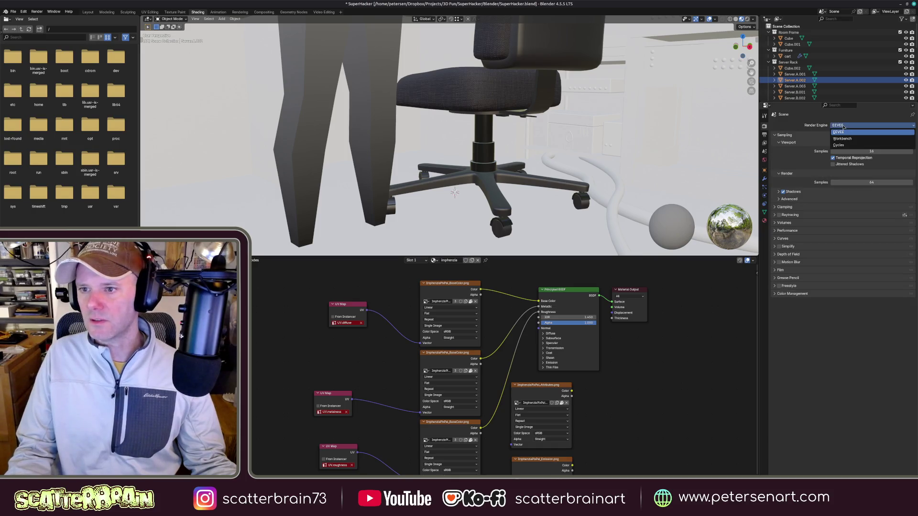
left_click(839, 133)
left_click(778, 215)
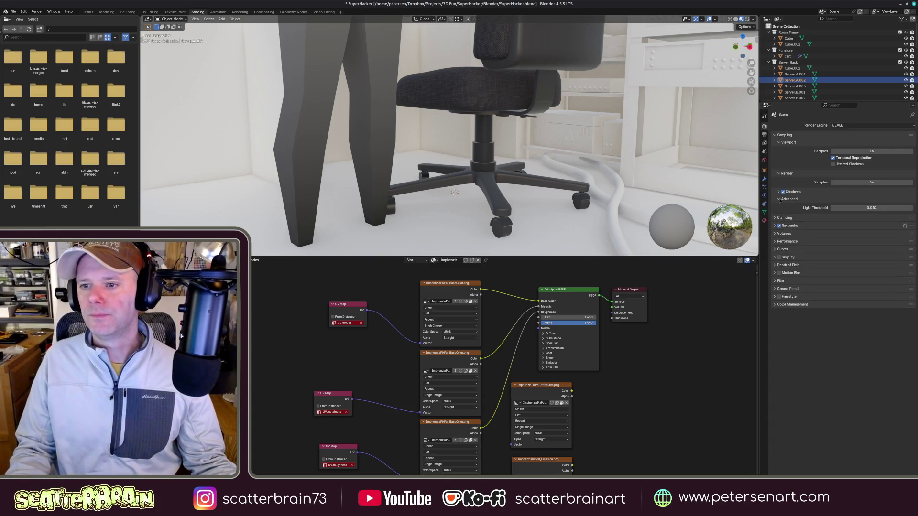
left_click(776, 207)
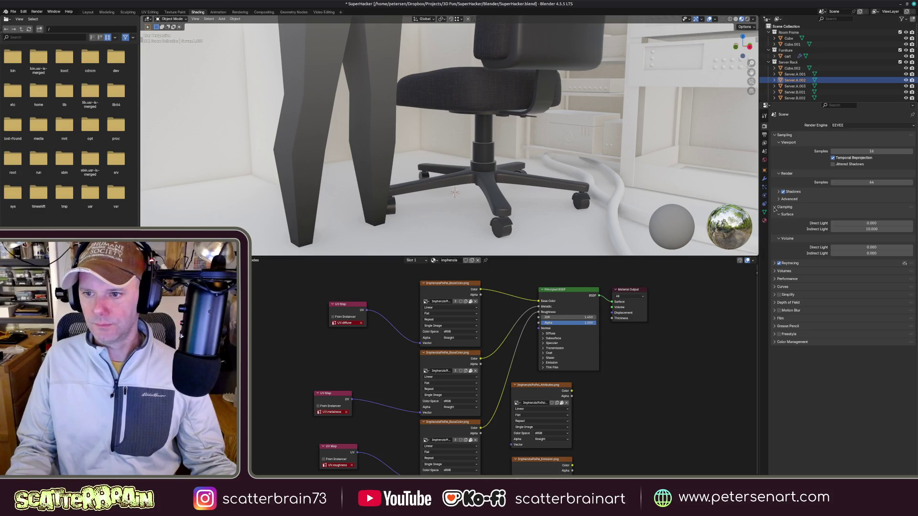
left_click(776, 207)
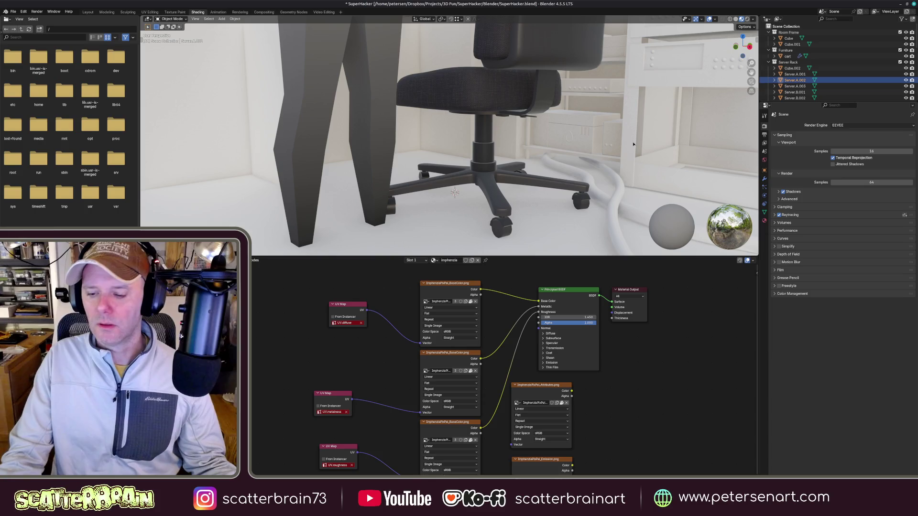
key("KP_Decimal")
middle_click_drag(418, 150, 418, 122)
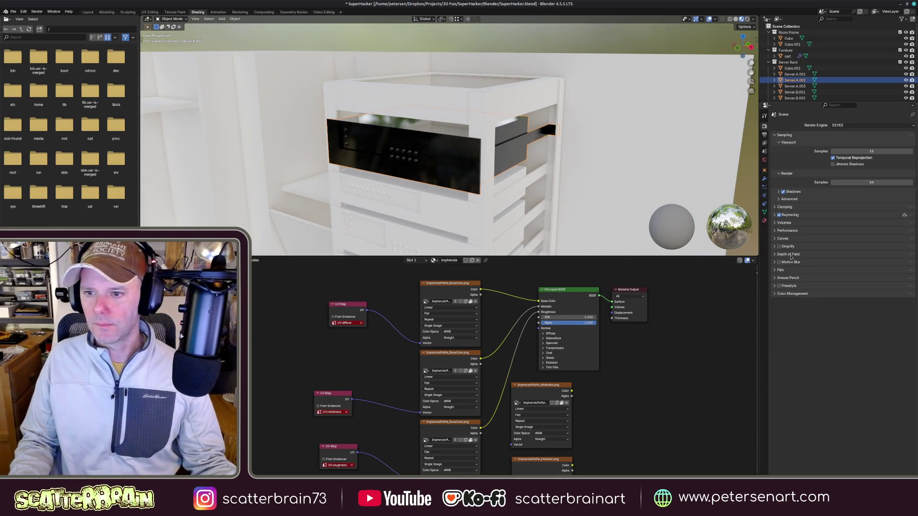
- Add two more UV maps to the server mesh so it carries three
left_click(764, 213)
left_click(778, 214)
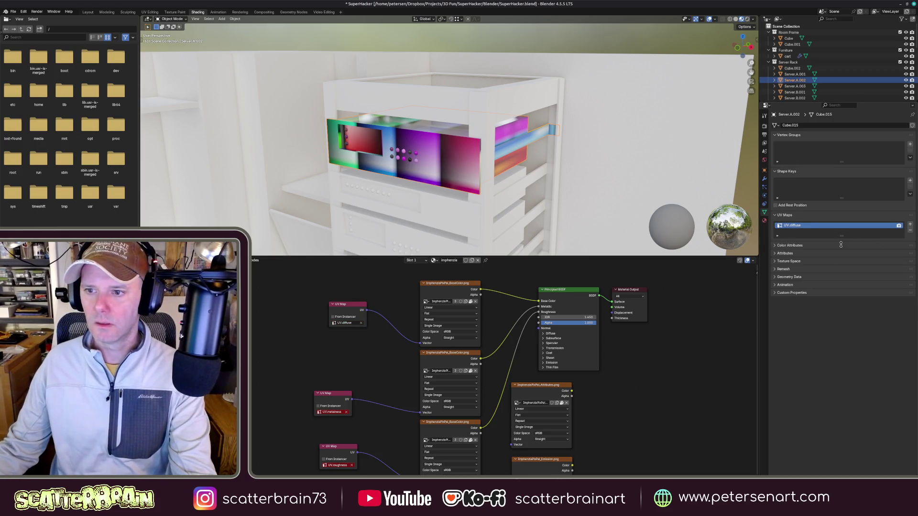
left_click_drag(841, 244, 841, 277)
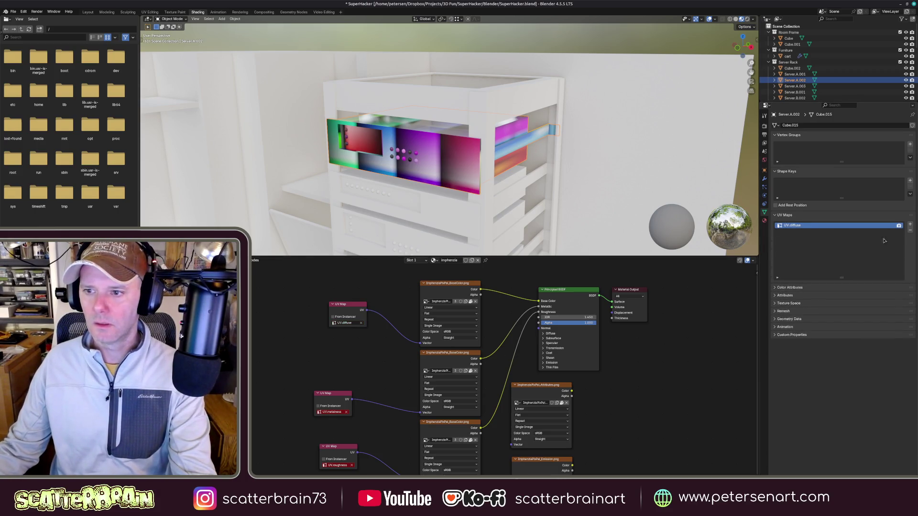
left_click(910, 225)
left_click(910, 226)
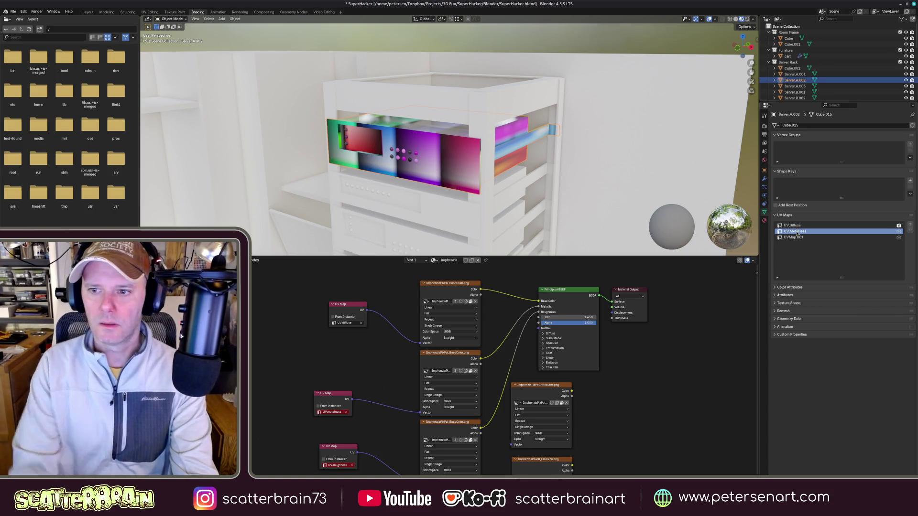
- Rename the UV maps UV.diffuse, UV.metalness and UV.roughness to match the material's UV Map nodes
left_click(794, 237)
type("UV.roughness")
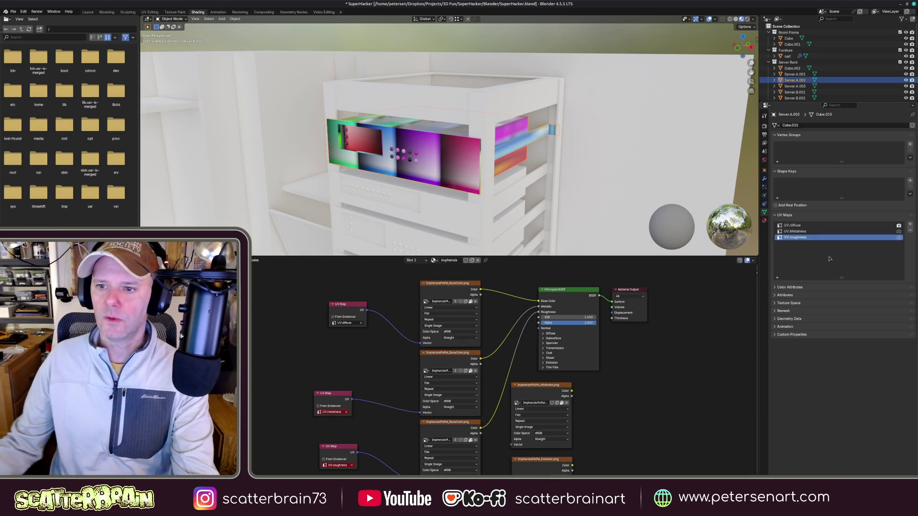
left_click(795, 232)
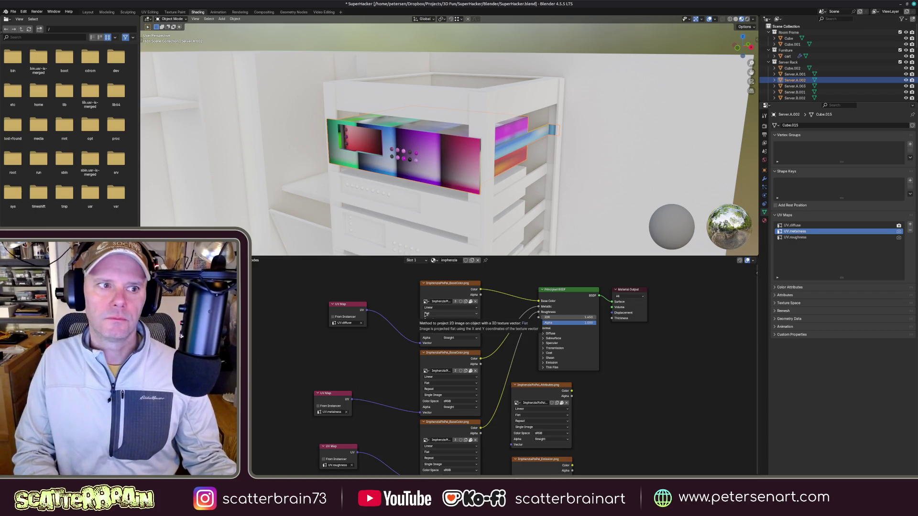
left_click(345, 448)
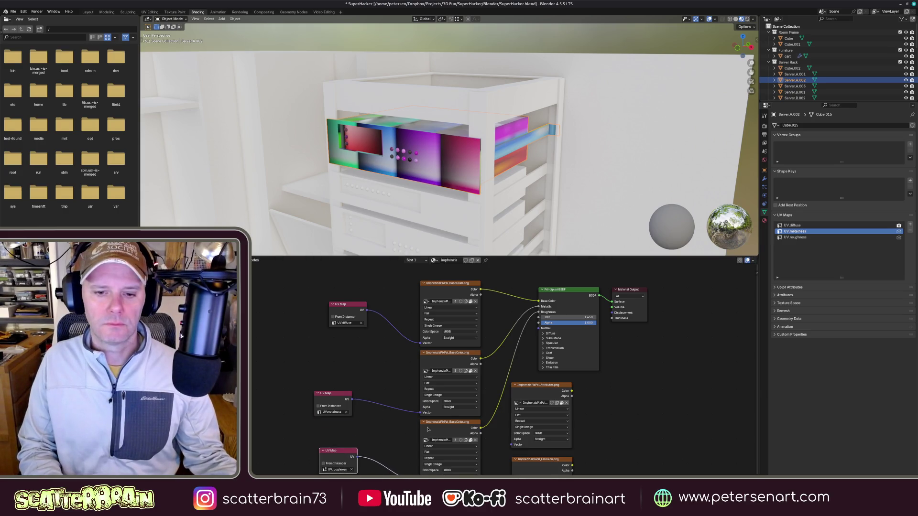
mouse_move(424, 423)
middle_mouse_down()
mouse_move(402, 381)
mouse_move(415, 376)
middle_mouse_up()
- Move the two spare Image Texture nodes aside so the node tree reads clearly
left_click(574, 364)
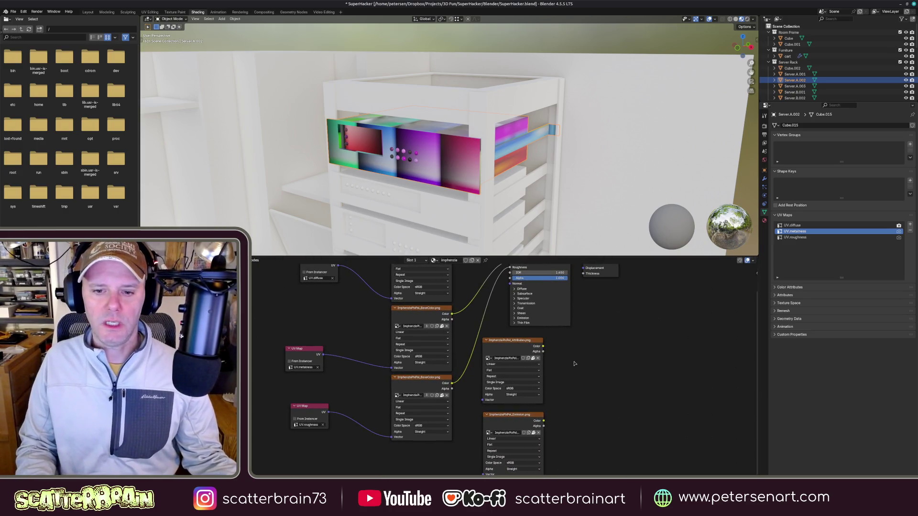
left_click(516, 351)
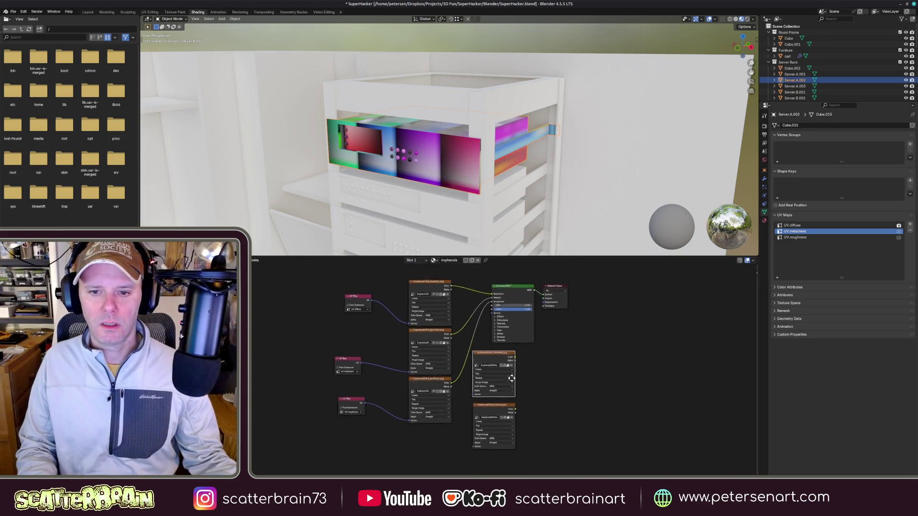
scroll(518, 341, "down", 4)
left_click_drag(495, 416, 549, 406)
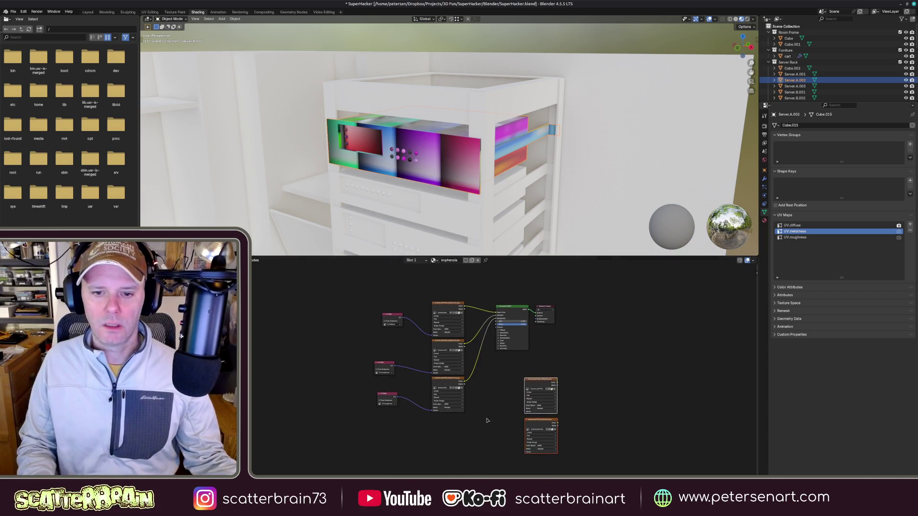
scroll(531, 387, "up", 4)
middle_click_drag(517, 387, 500, 372)
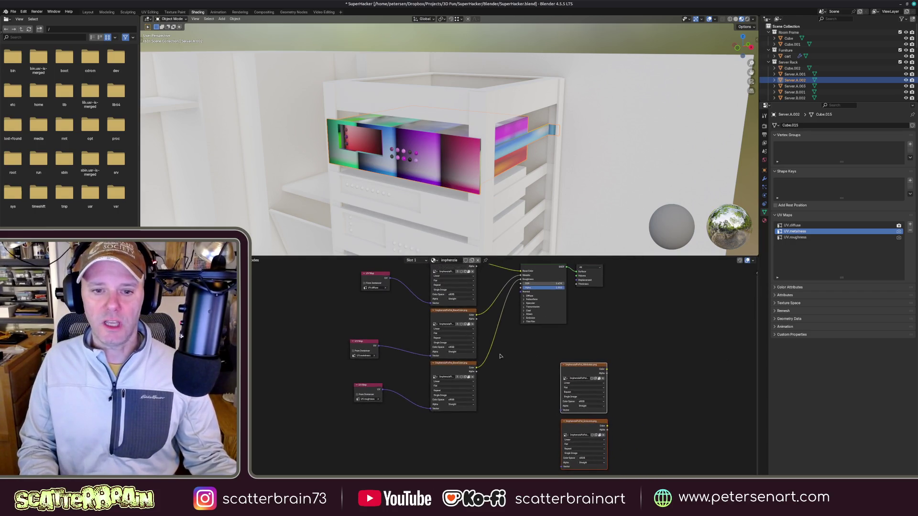
scroll(501, 372, "up", 2)
left_click(350, 407)
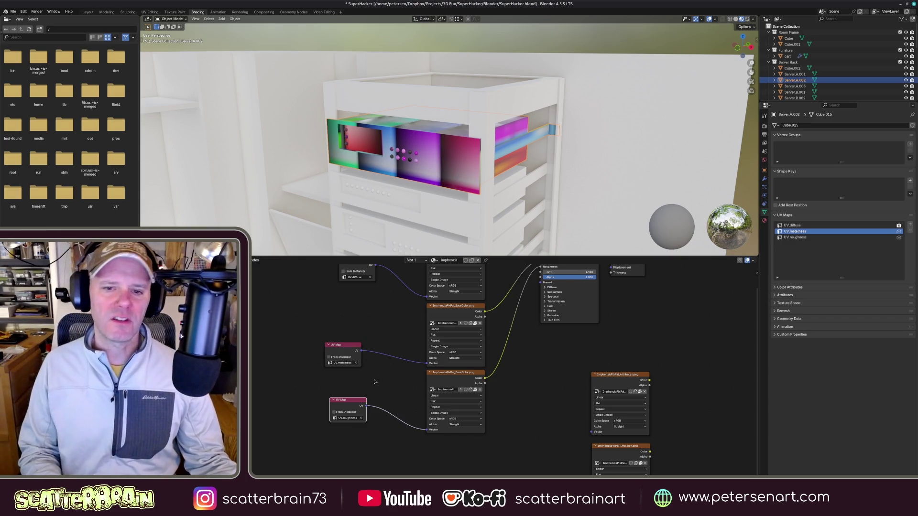
- Unlink the textured material from the server and request File > Clean Up > Purge Unused Data
left_click(765, 222)
left_click(903, 150)
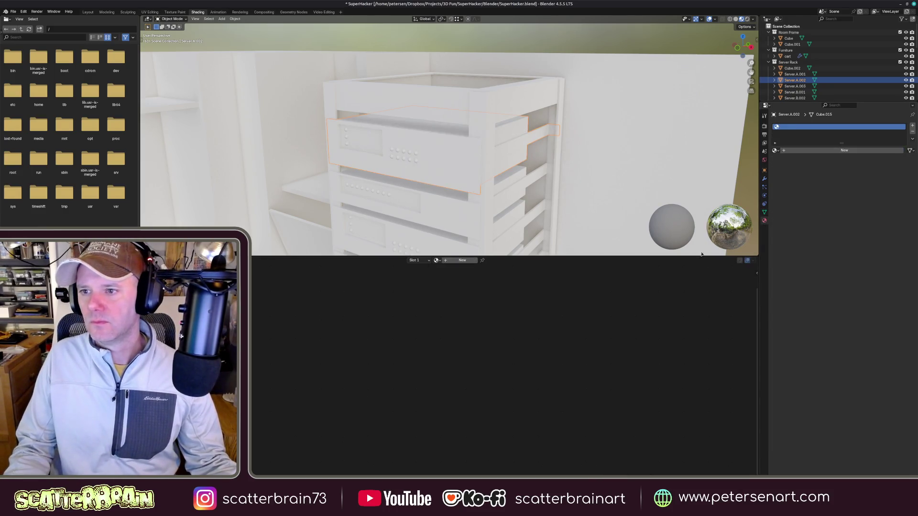
left_click(13, 12)
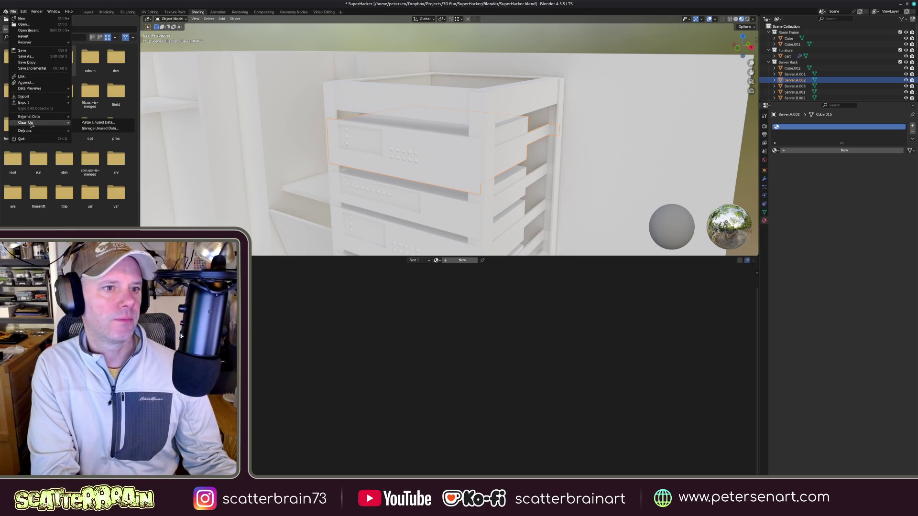
mouse_move(26, 123)
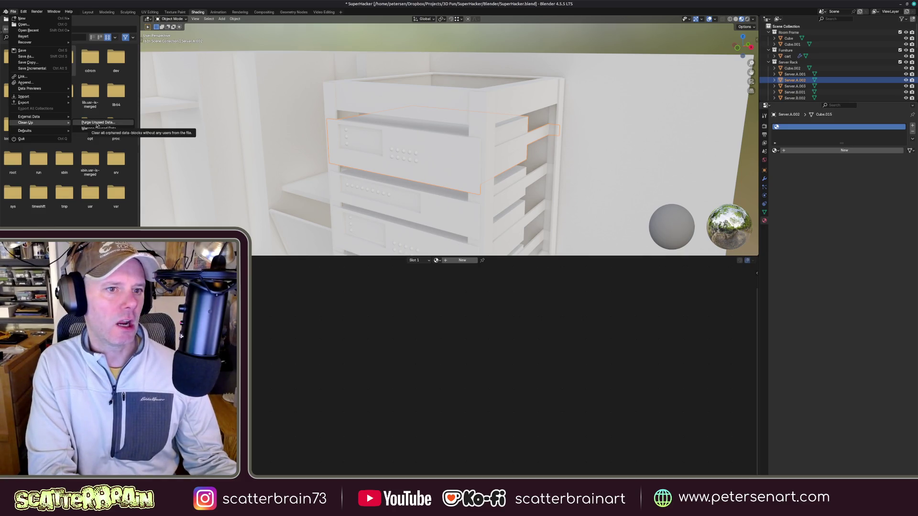
left_click(97, 123)
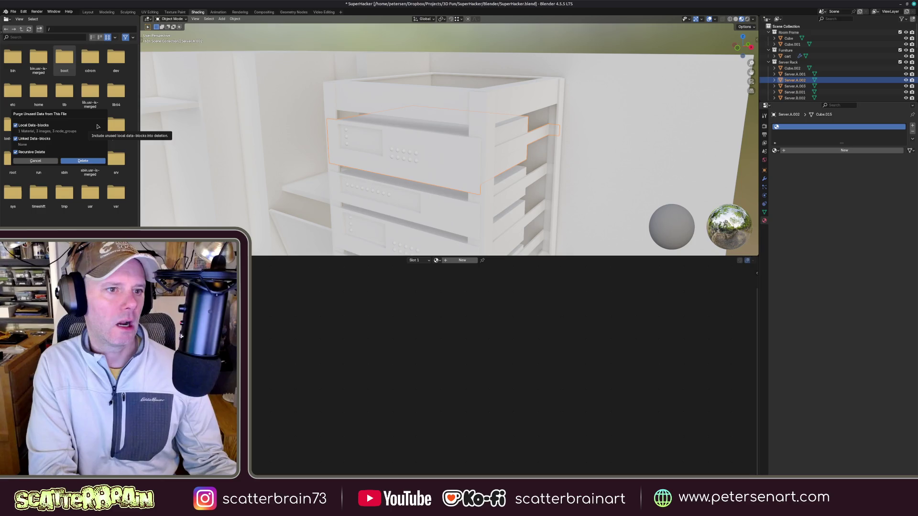
- Purge the unused material and images, then create a new material named RackMetal.01
left_click(38, 161)
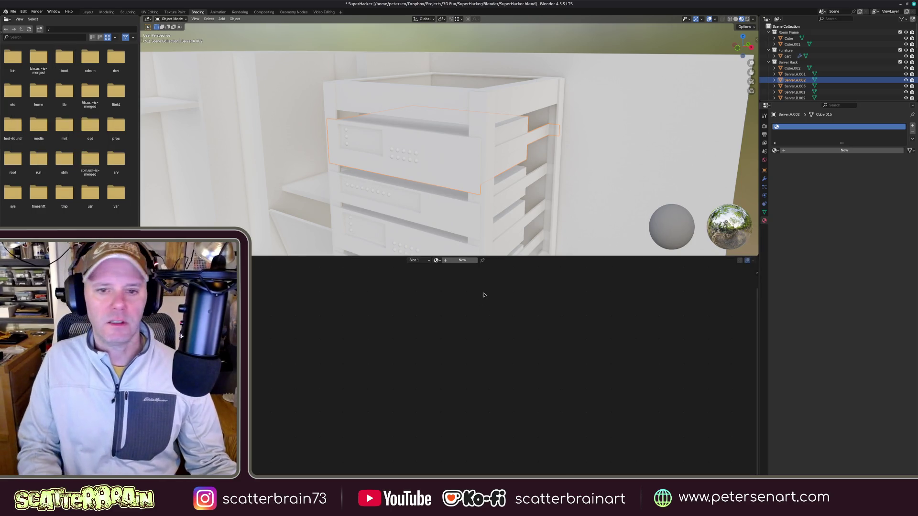
left_click(463, 260)
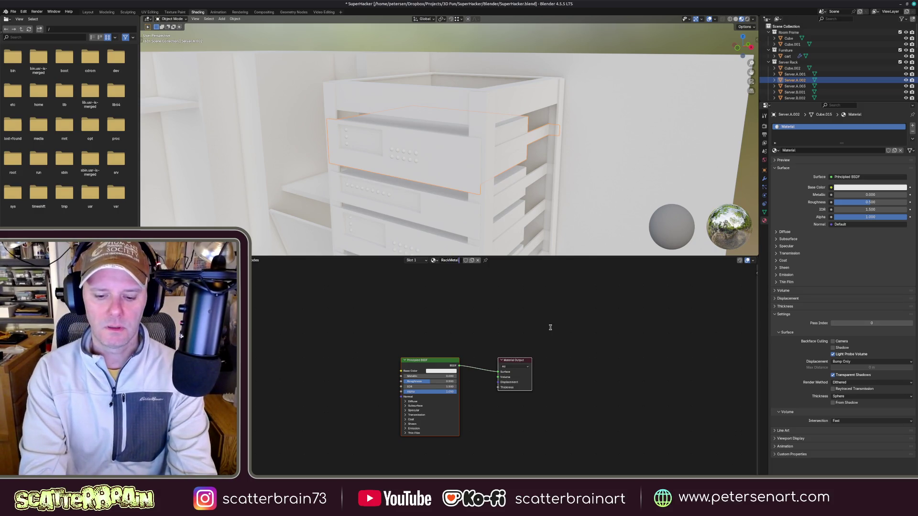
type("R")
key("Return")
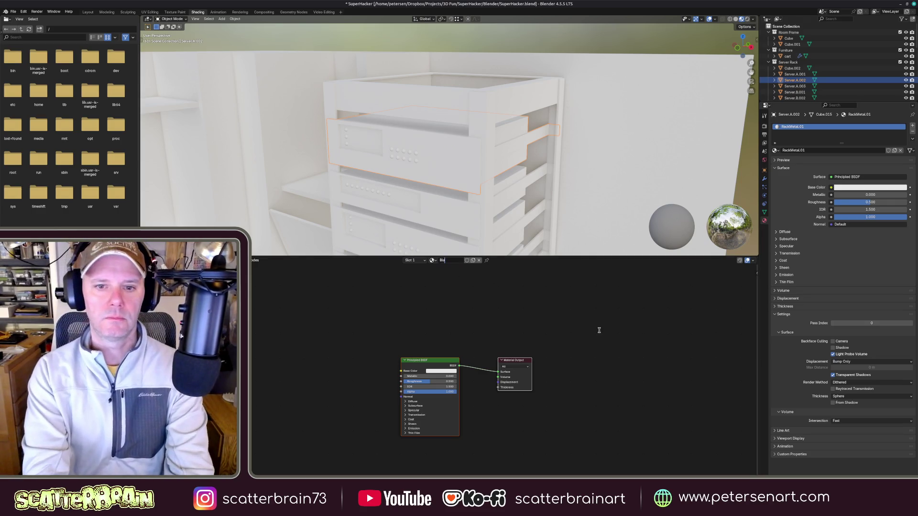
type("ckPlastic.01")
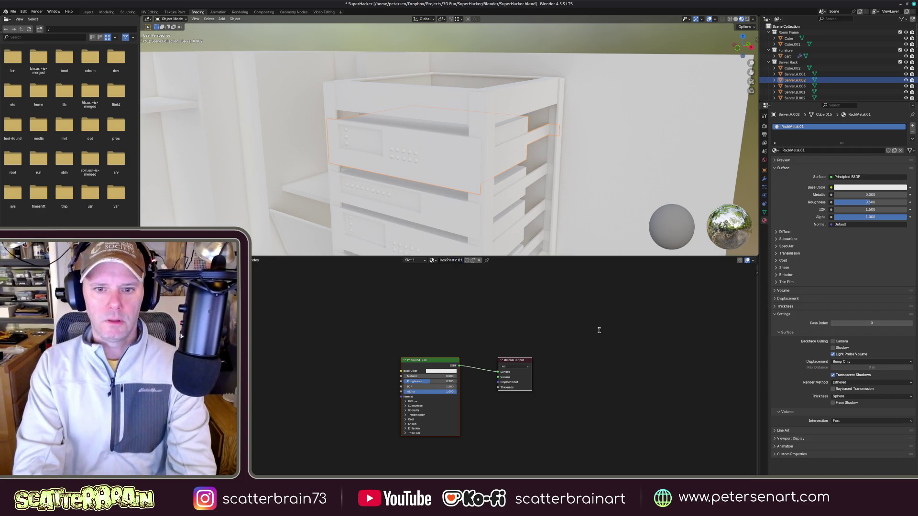
- Rename the material BlackPlastic.01, darken its base colour to near black, and add a second material slot
key("Return")
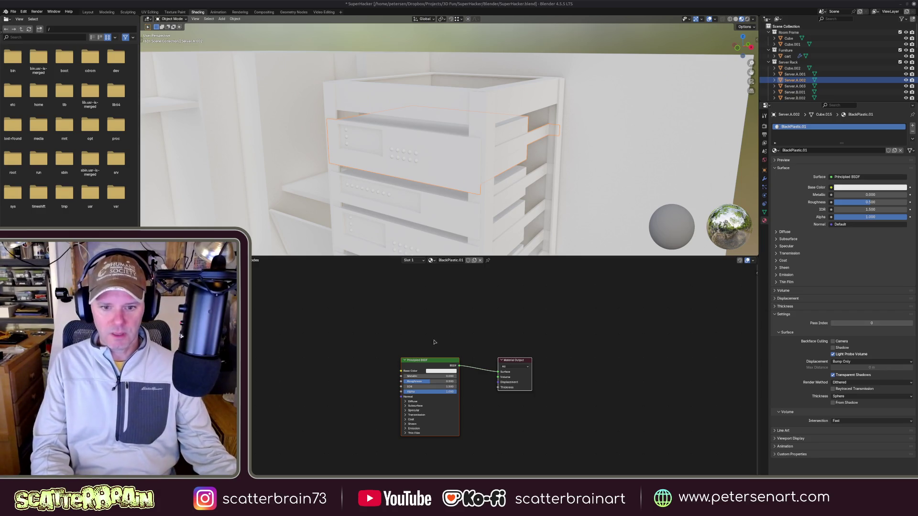
middle_click_drag(434, 358, 433, 335)
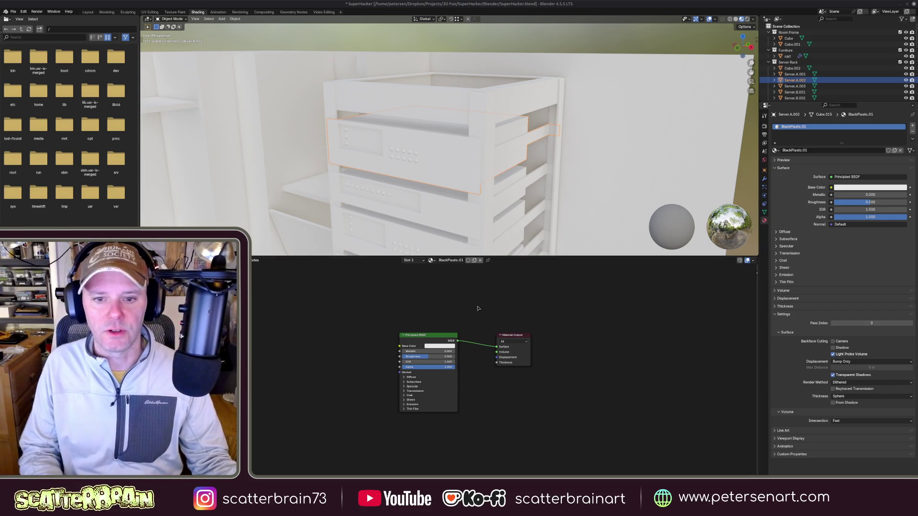
left_click(440, 346)
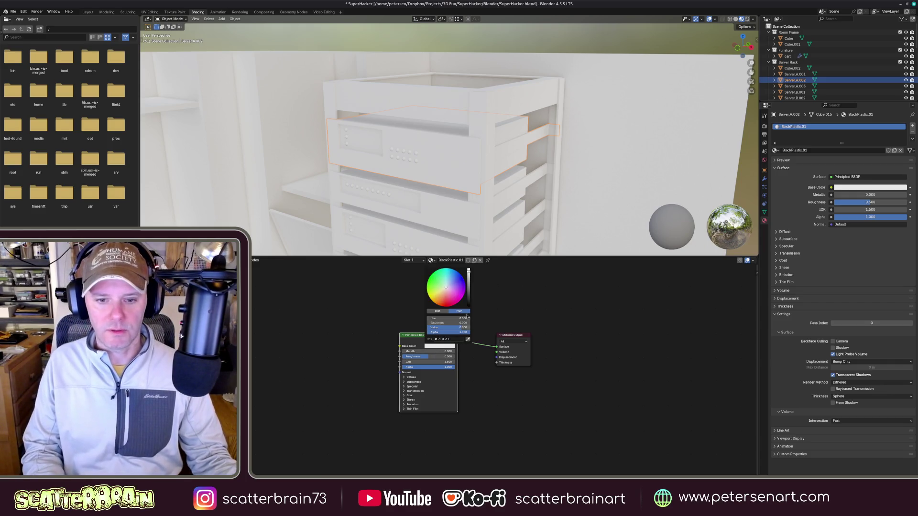
left_click_drag(468, 276, 470, 300)
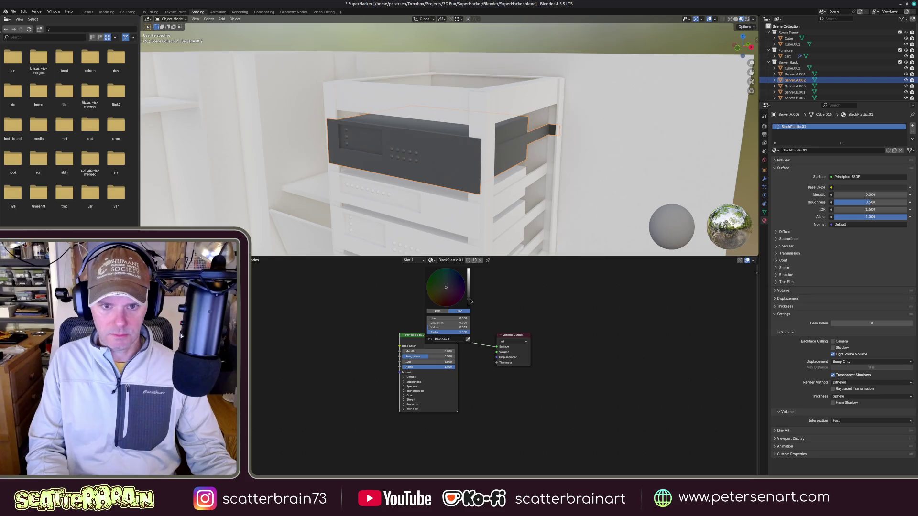
left_click(446, 289)
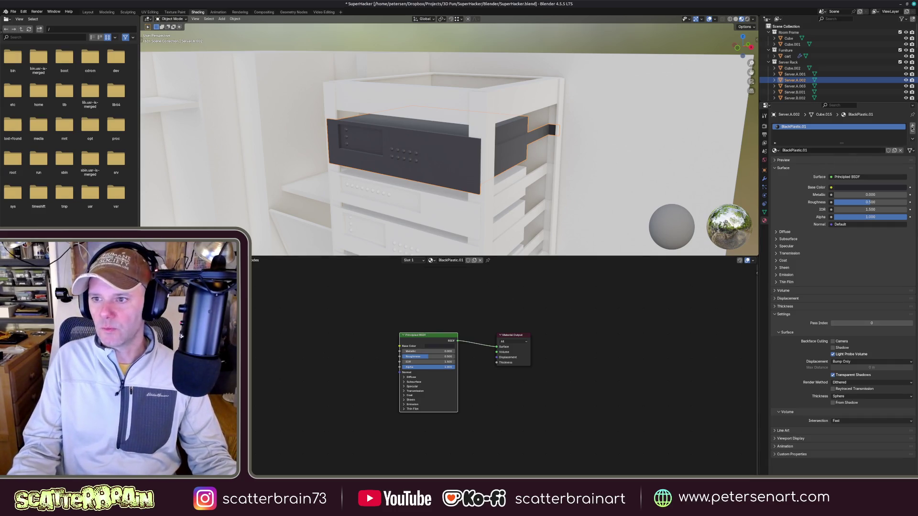
left_click(912, 127)
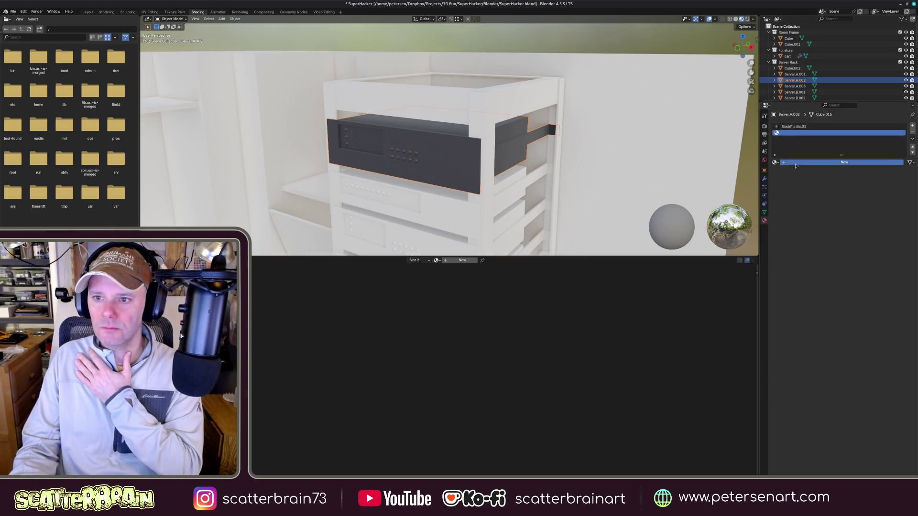
- Create a new material named LED.green in the second slot and enter Edit Mode on the server
left_click(795, 163)
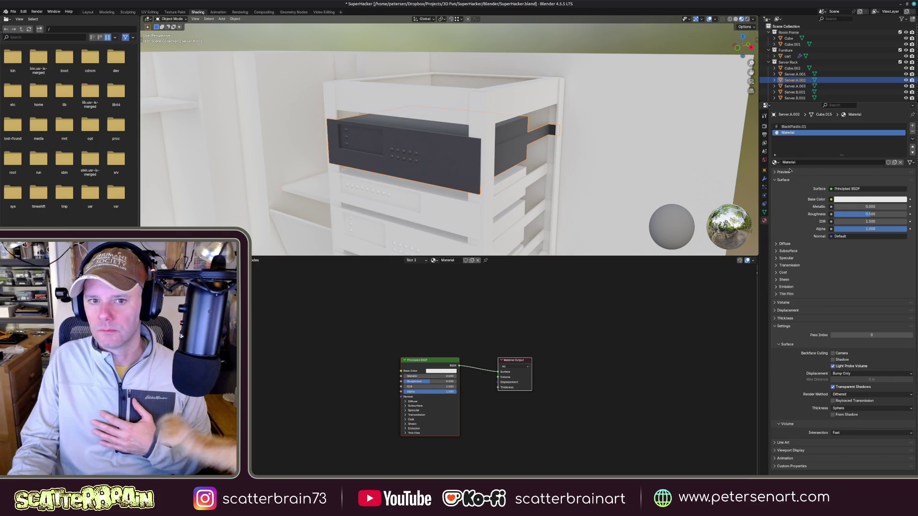
double_click(797, 162)
type("LED.green")
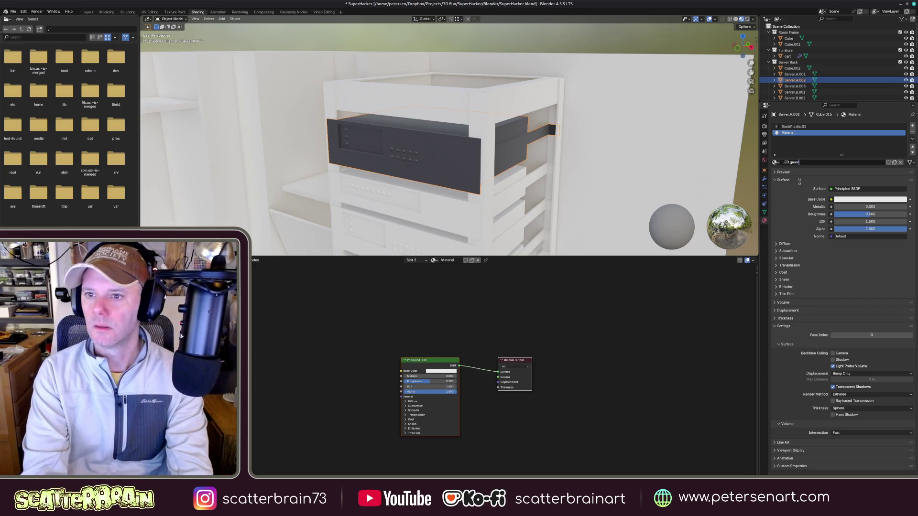
key("Return")
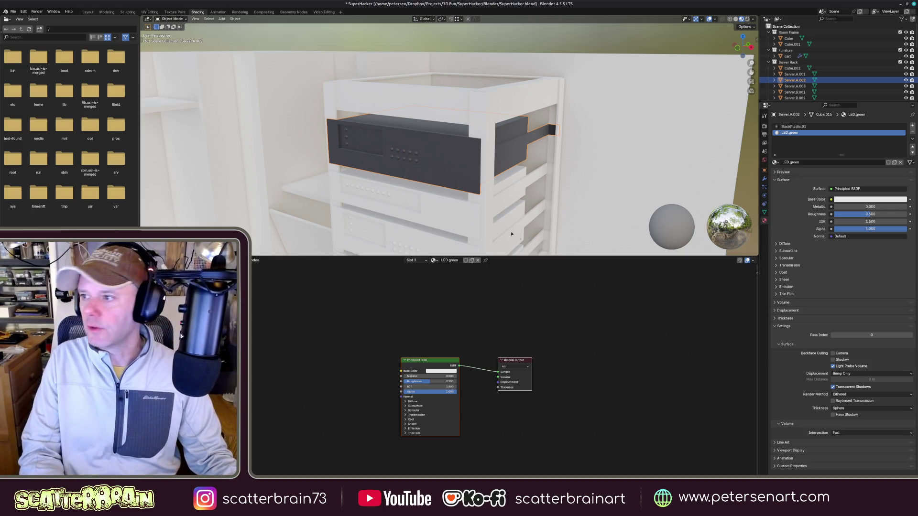
scroll(432, 157, "up", 2)
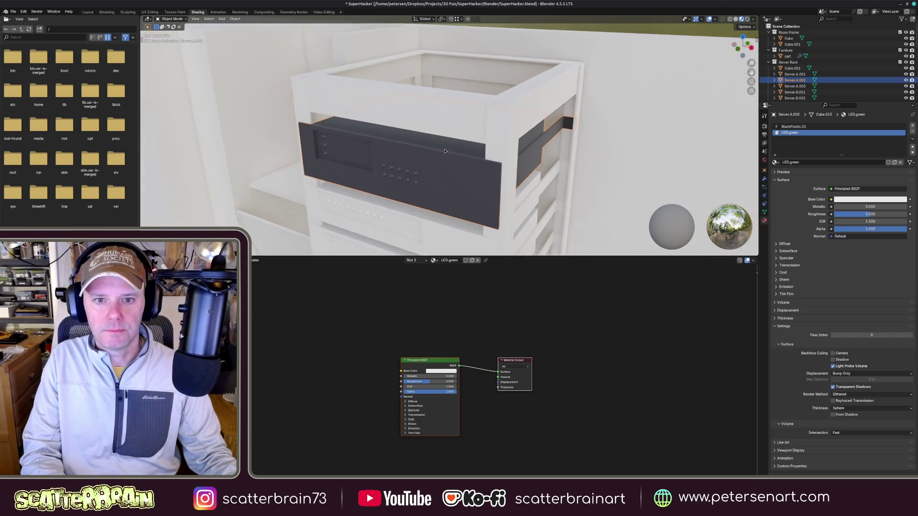
scroll(452, 151, "up", 3)
scroll(467, 143, "up", 2)
middle_click_drag(468, 143, 464, 151)
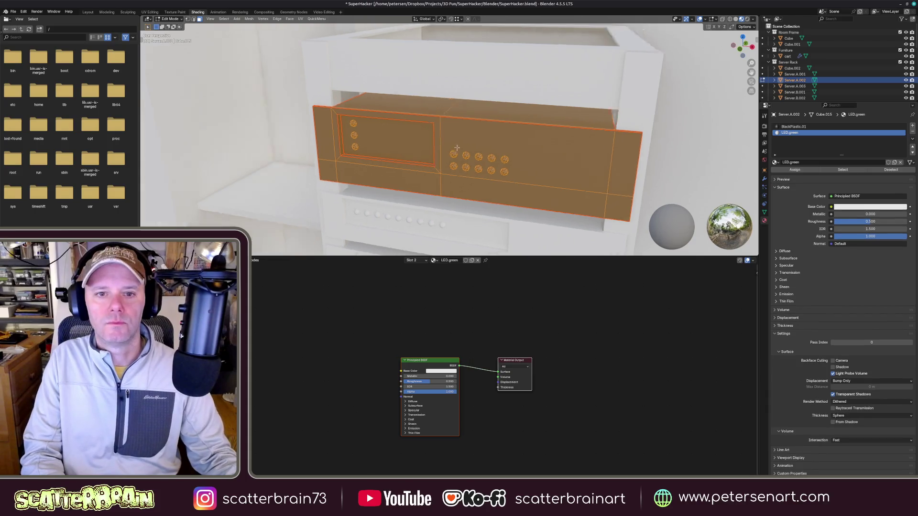
- Rename the second material to LED.green.off and switch back to the BlackPlastic.01 slot
middle_click_drag(463, 149, 445, 152)
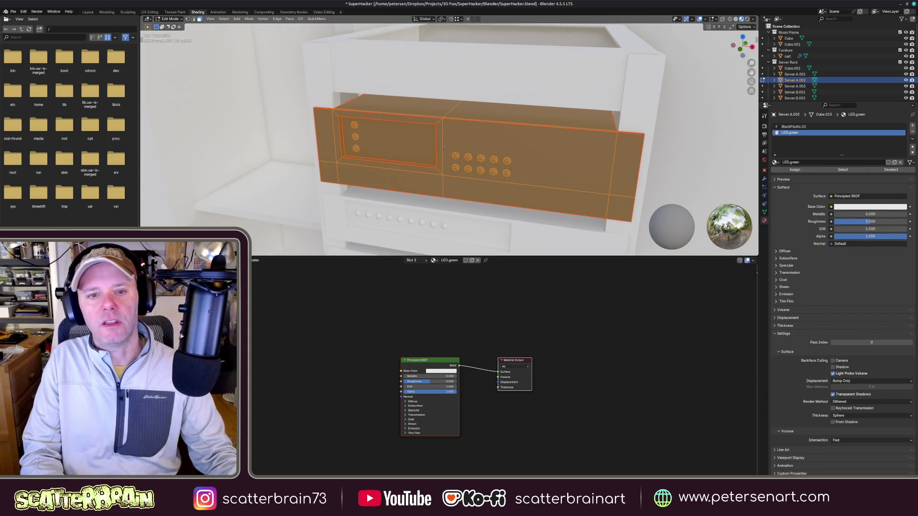
key("alt+a")
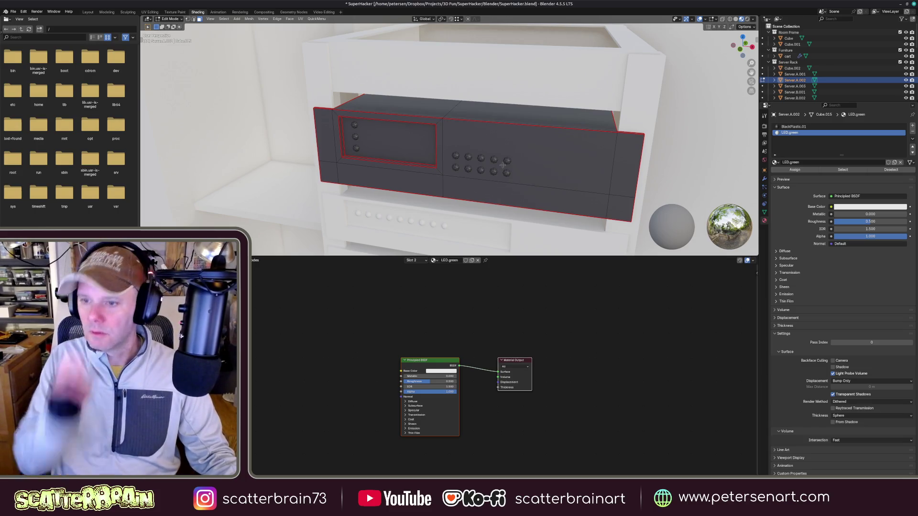
double_click(791, 162)
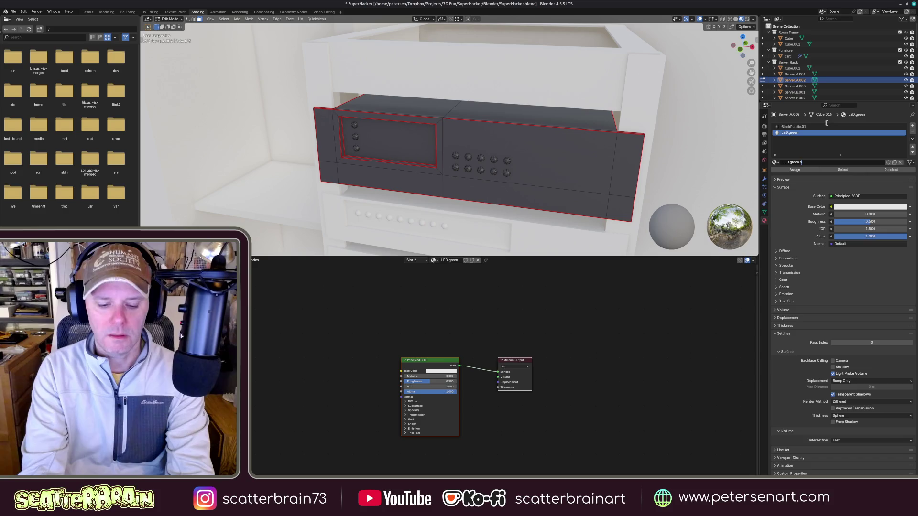
type(".off")
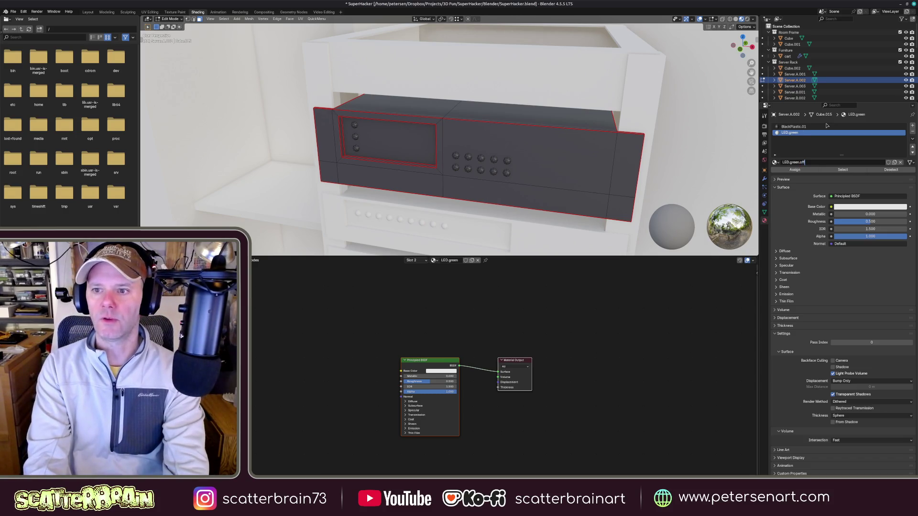
key("Return")
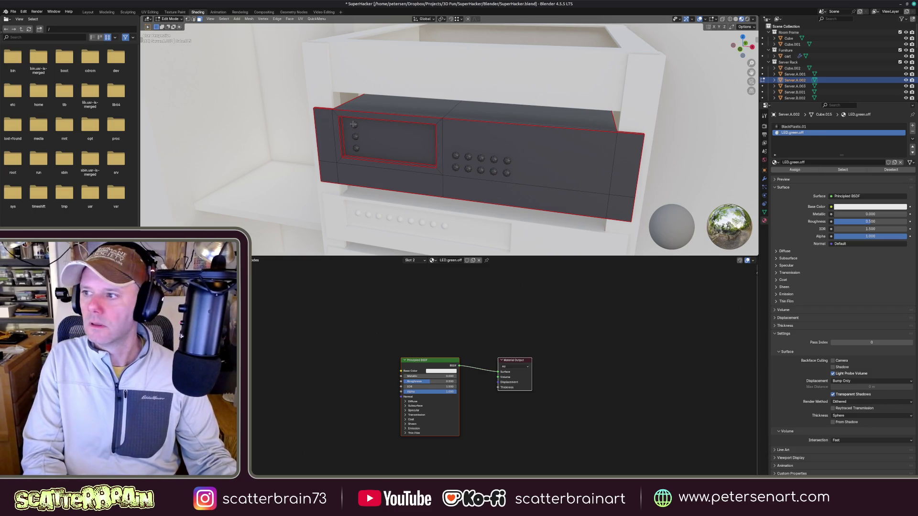
left_click(455, 155)
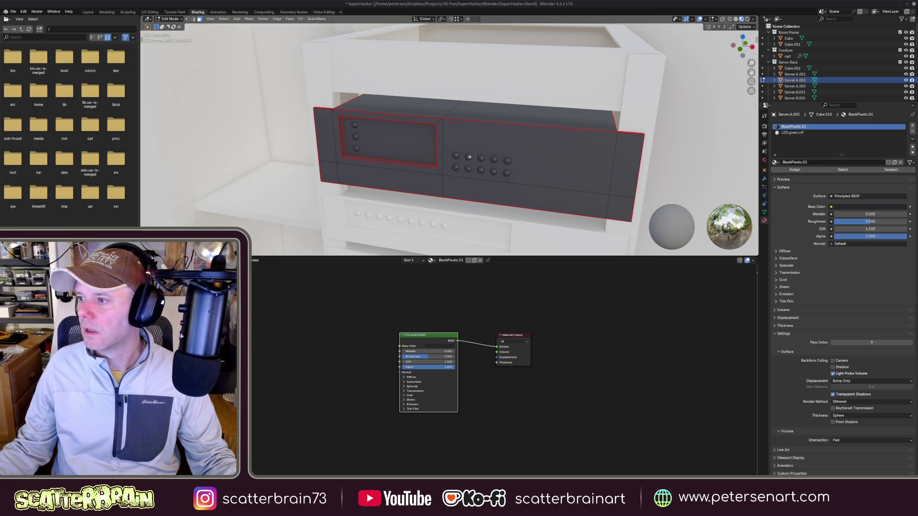
- Toggle viewport shading with Alt+Z and orbit onto the top of the server rack
left_click(612, 153)
mouse_move(611, 153)
middle_mouse_down()
mouse_move(567, 166)
mouse_move(543, 159)
middle_mouse_up()
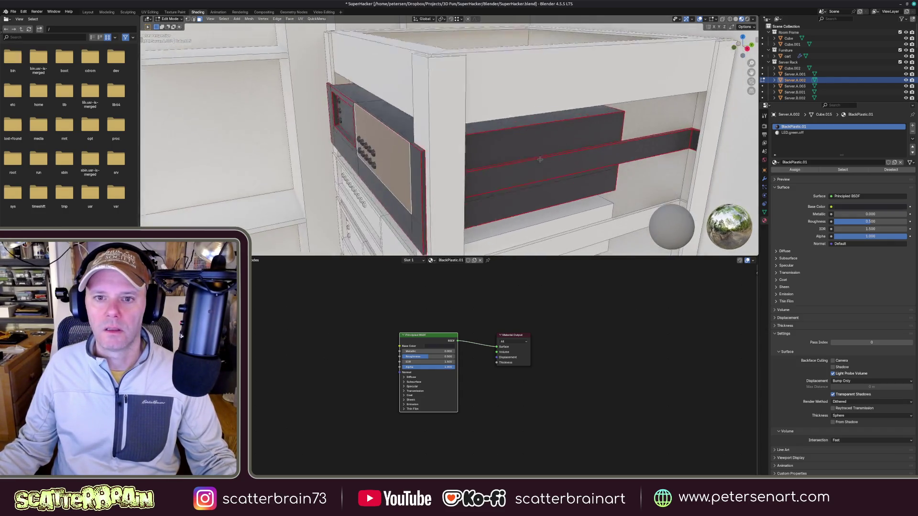
scroll(550, 119, "up", 5)
scroll(550, 119, "up", 3)
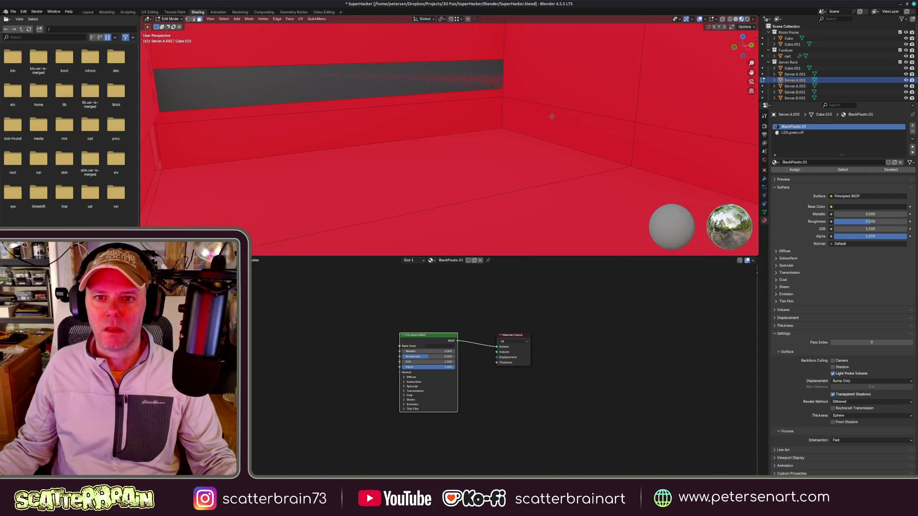
key("alt+z")
key("alt+z")
key("alt+z")
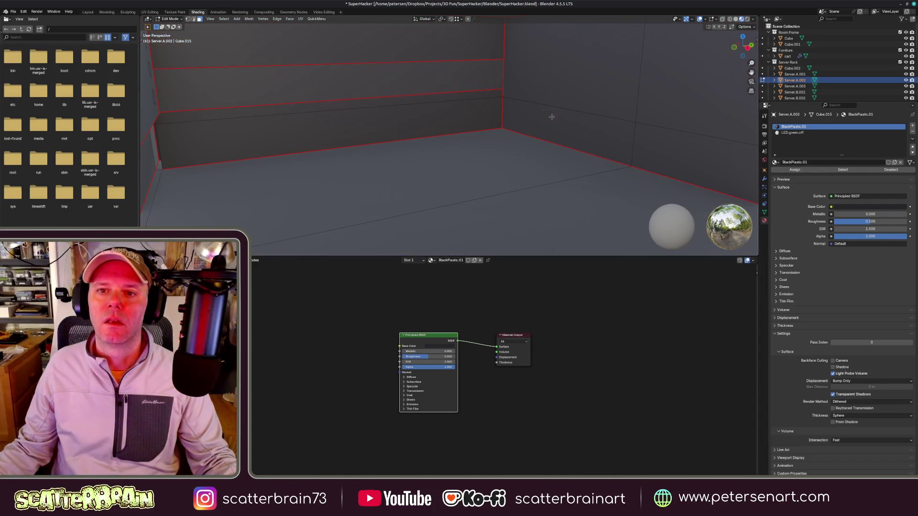
scroll(551, 116, "down", 5)
mouse_move(552, 117)
middle_mouse_down()
mouse_move(528, 154)
mouse_move(531, 146)
mouse_move(517, 151)
middle_mouse_up()
scroll(527, 155, "down", 4)
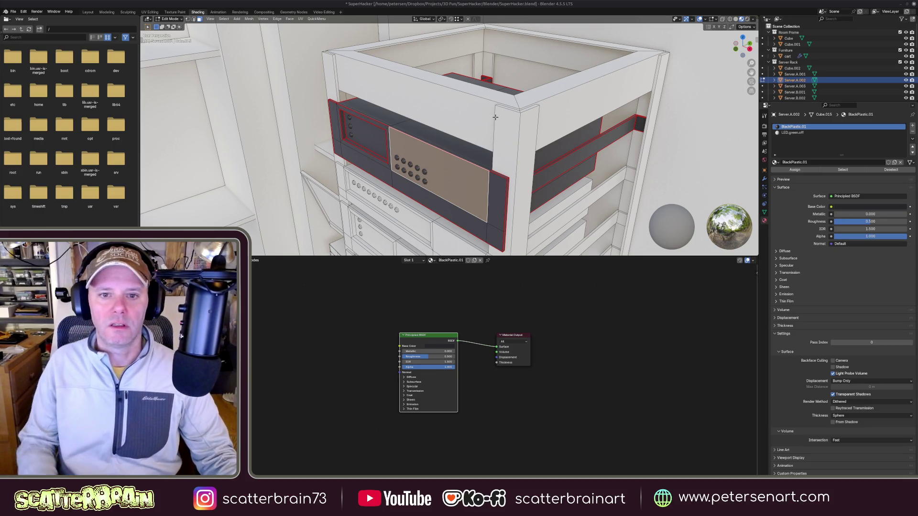
- Select the server's round knob faces and the three knobs beside its screen
left_click(432, 190, "shift")
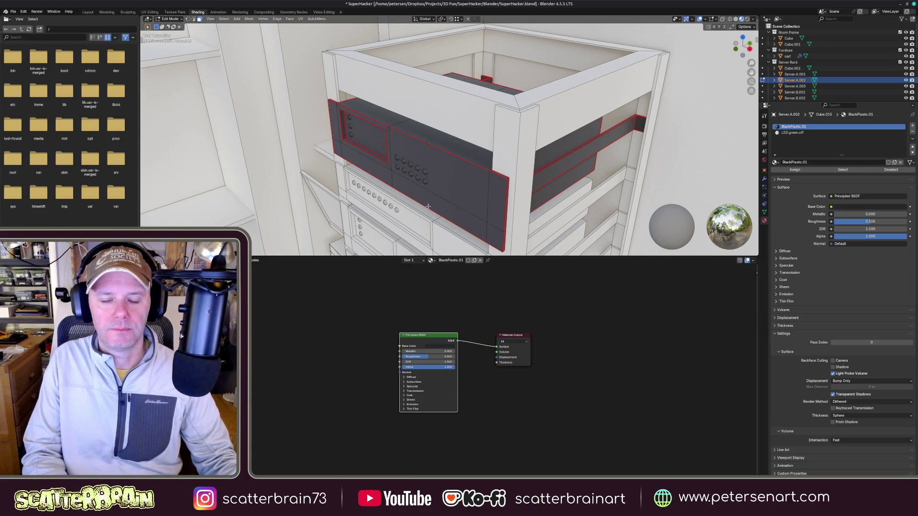
scroll(432, 191, "up", 2)
scroll(438, 183, "up", 2)
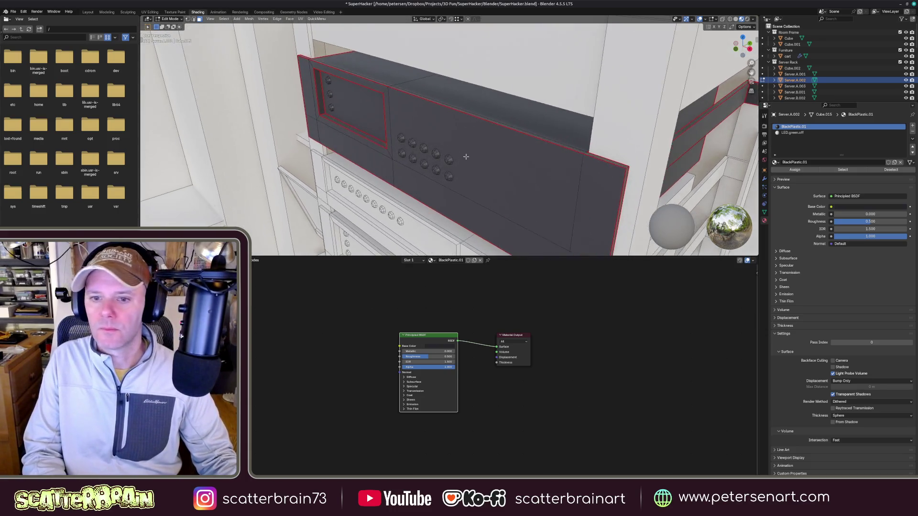
scroll(444, 176, "up", 2)
mouse_move(451, 170)
middle_mouse_down()
mouse_move(463, 175)
mouse_move(416, 155)
middle_mouse_up()
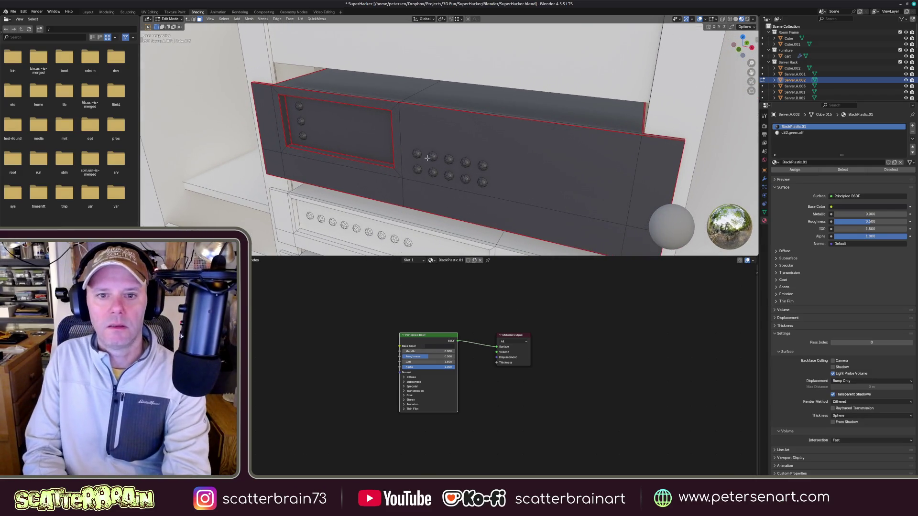
left_click(416, 155)
left_click(449, 160, "shift")
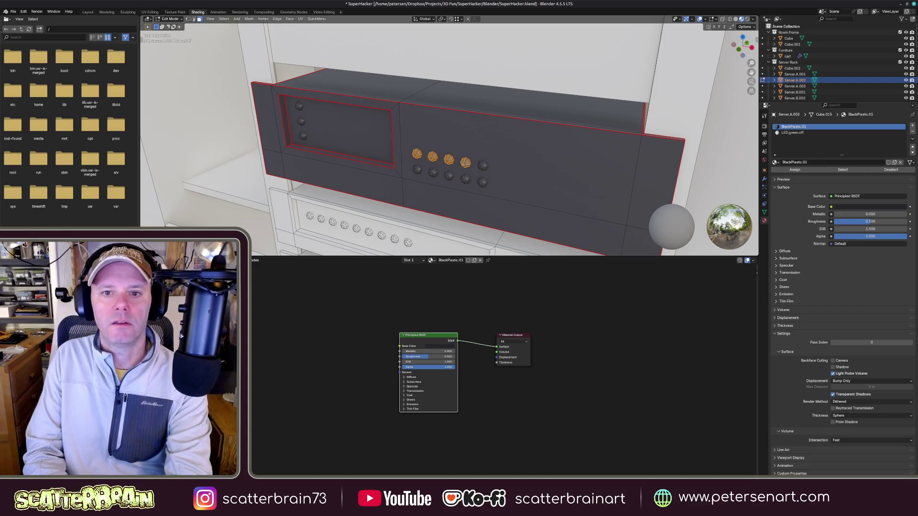
left_click(482, 166, "shift")
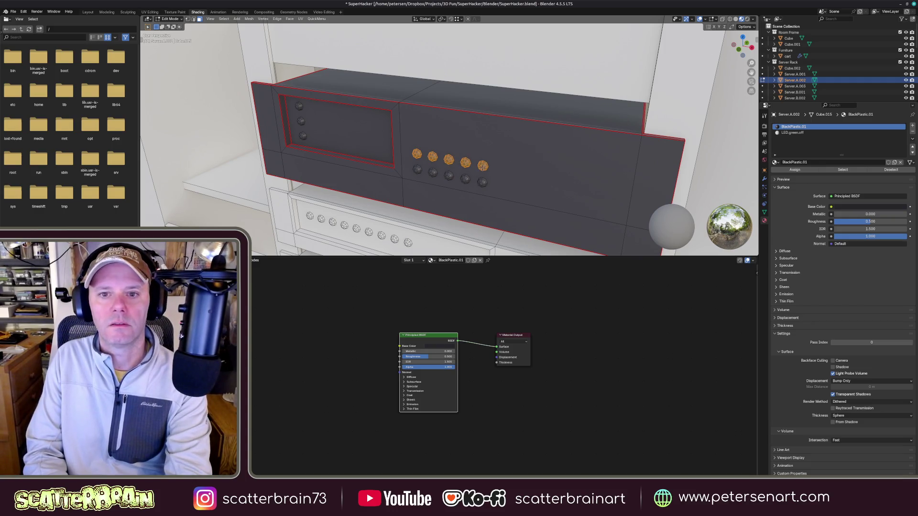
left_click(416, 187)
left_click(417, 155)
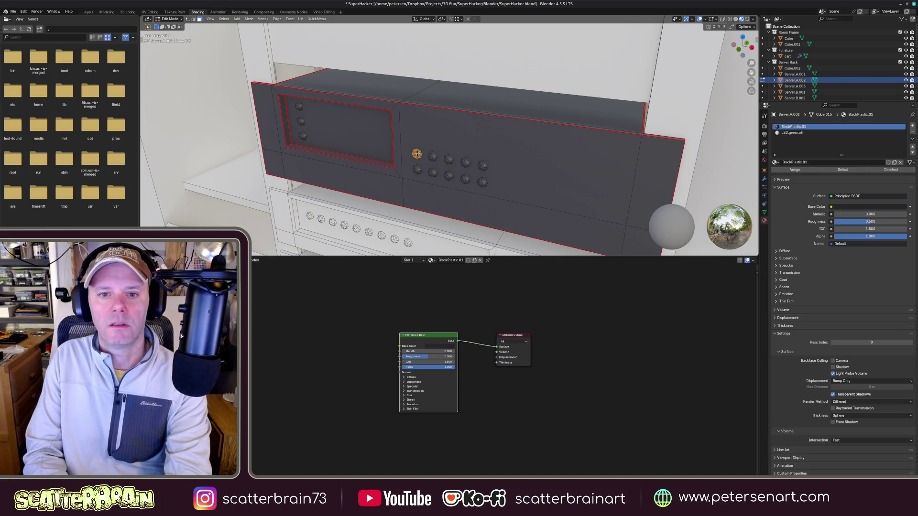
left_click(466, 178, "shift")
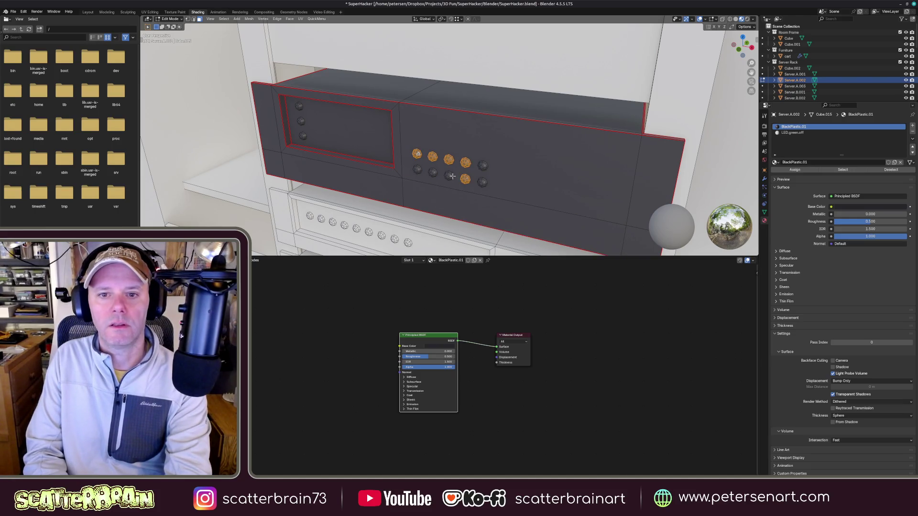
left_click(416, 170, "shift")
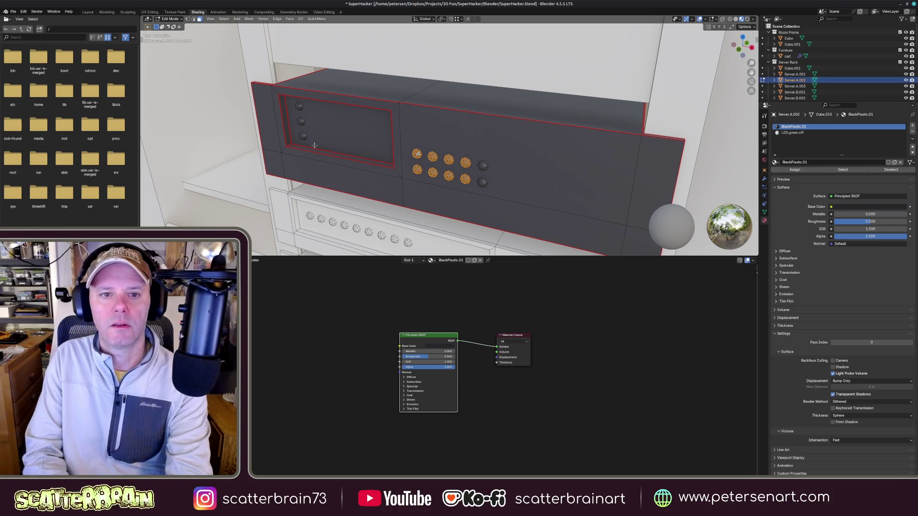
left_click(302, 121, "shift")
- Assign the LED.green.off material to the selected knob faces
left_click(792, 132)
left_click(795, 170)
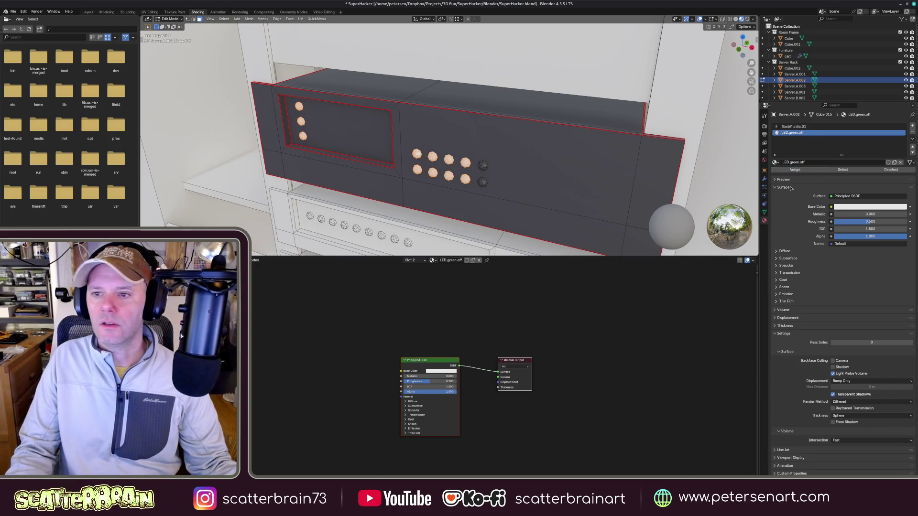
scroll(429, 346, "up", 2)
scroll(429, 346, "up", 2)
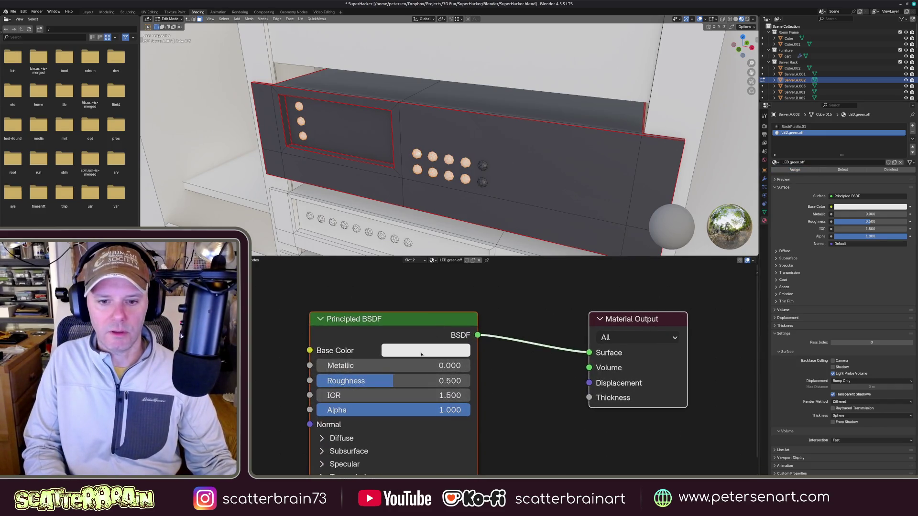
- Give LED.green.off a near-black dark green base colour
left_click(425, 350)
left_click(404, 191)
left_click_drag(404, 191, 397, 158)
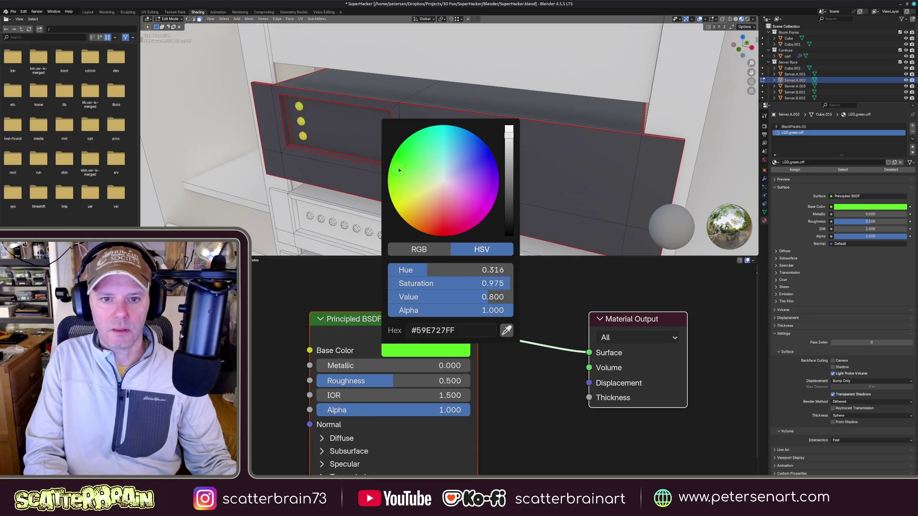
left_click_drag(509, 132, 509, 224)
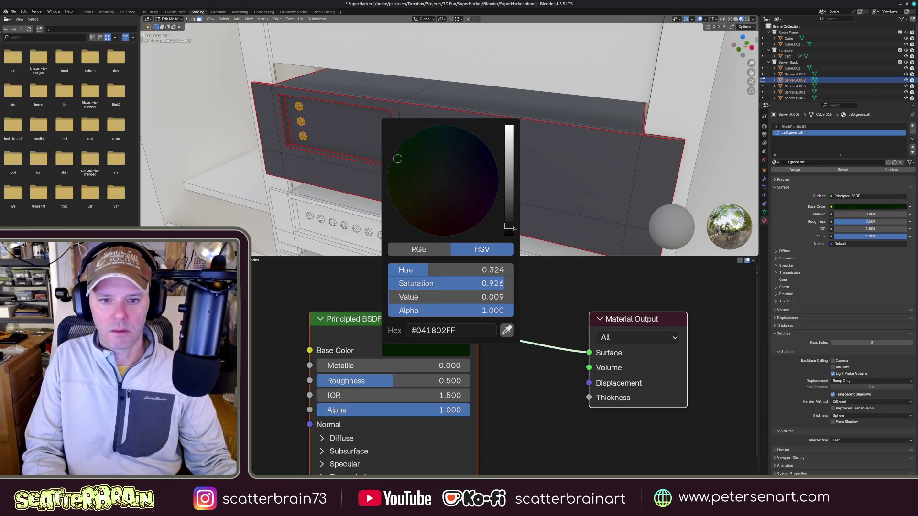
- Lower LED.green.off roughness to 0.093 for a glossy look, then return to the BlackPlastic.01 slot
left_click_drag(387, 380, 316, 386)
middle_click_drag(431, 144, 438, 147)
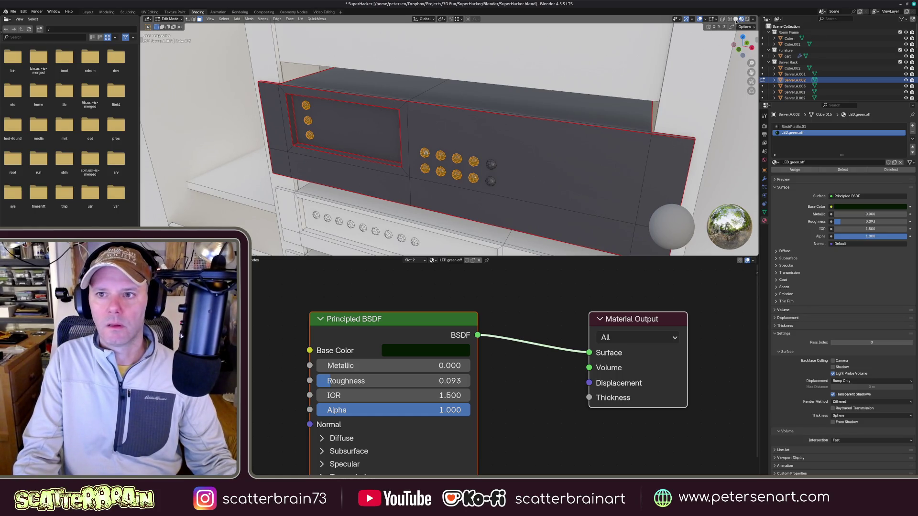
left_click(700, 20)
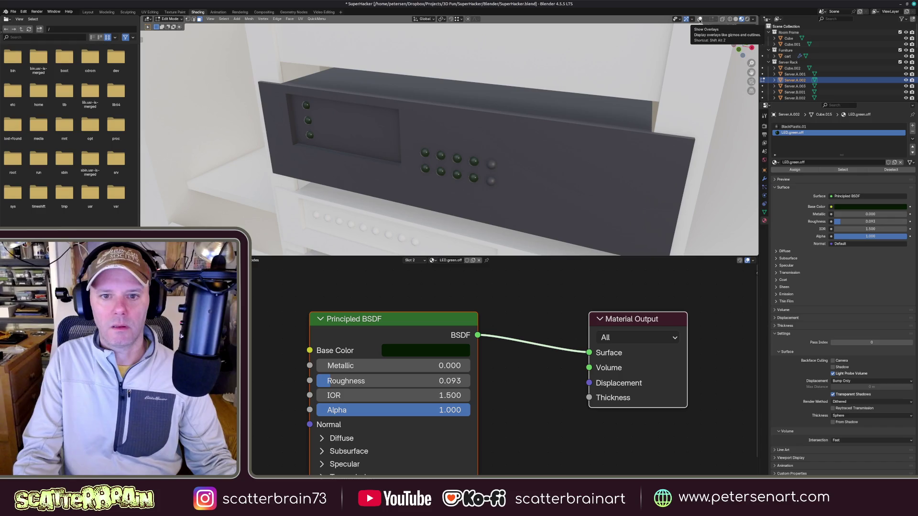
mouse_move(444, 172)
middle_mouse_down()
mouse_move(473, 180)
mouse_move(459, 184)
middle_mouse_up()
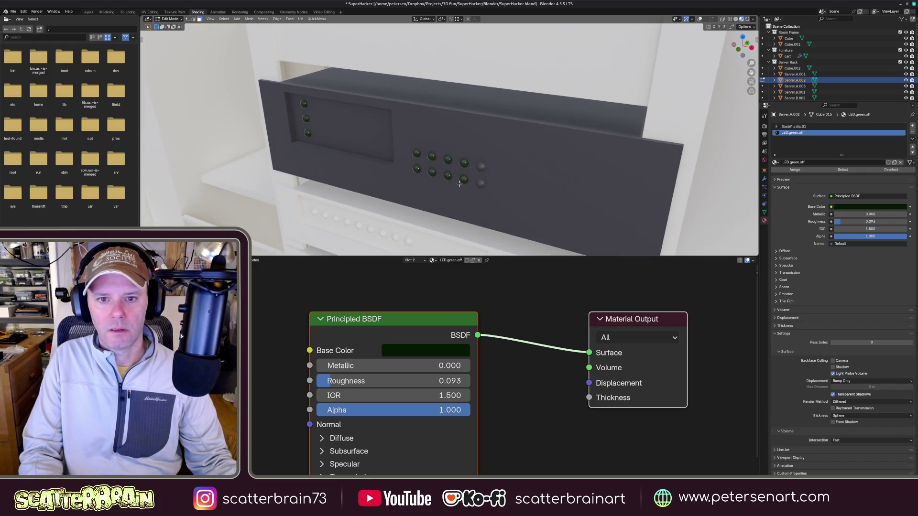
scroll(459, 184, "up", 2)
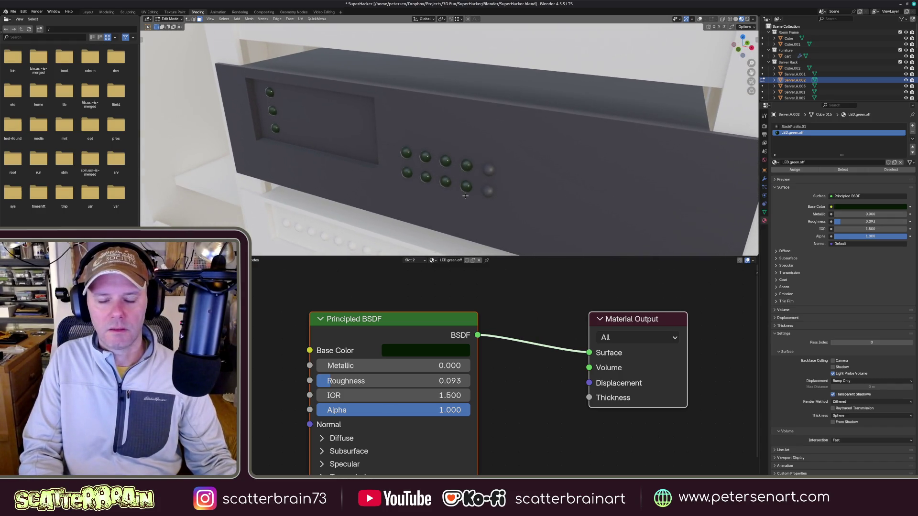
left_click(494, 170)
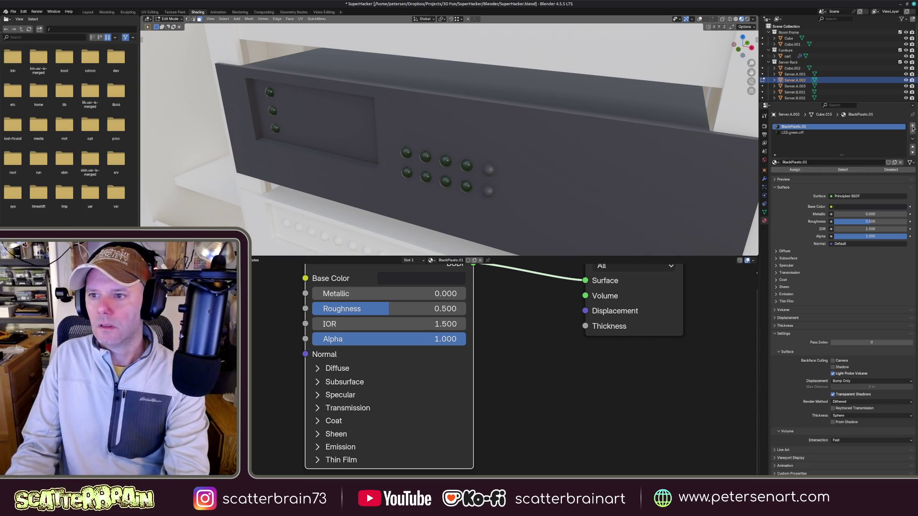
- Add a new material LED.green.ON and rename the dark one LED.green.OFF
left_click(912, 129)
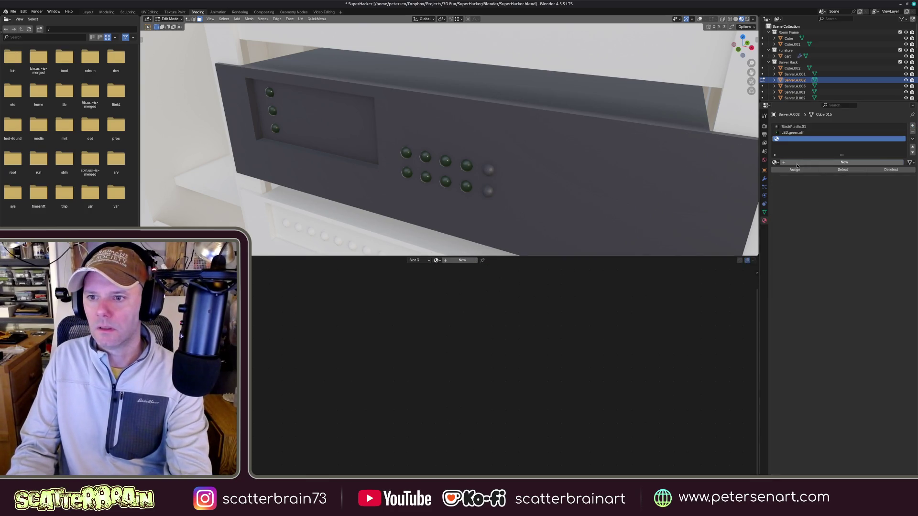
left_click(843, 162)
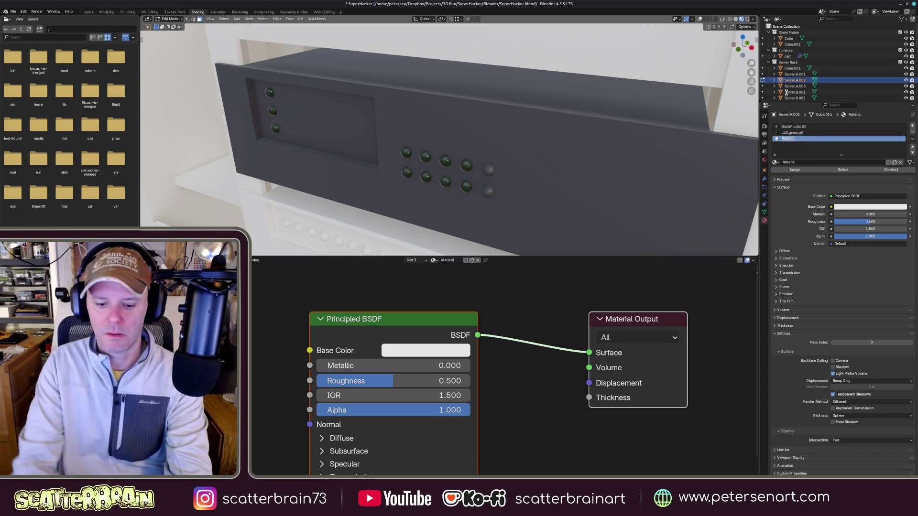
type("LED.green")
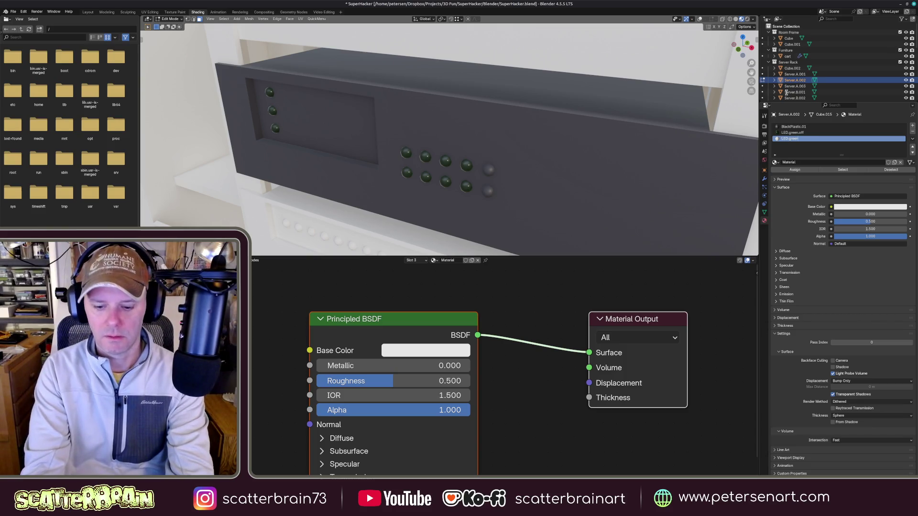
type(".ON")
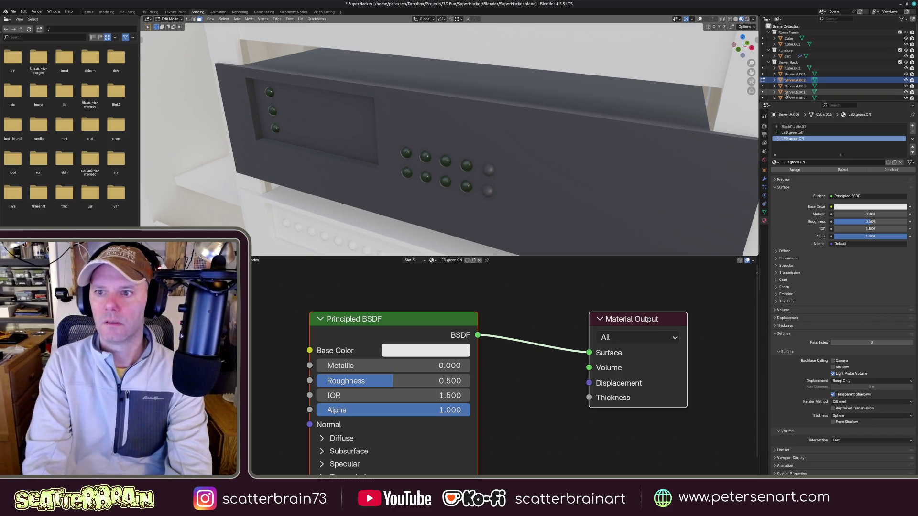
key("Return")
left_click(792, 133)
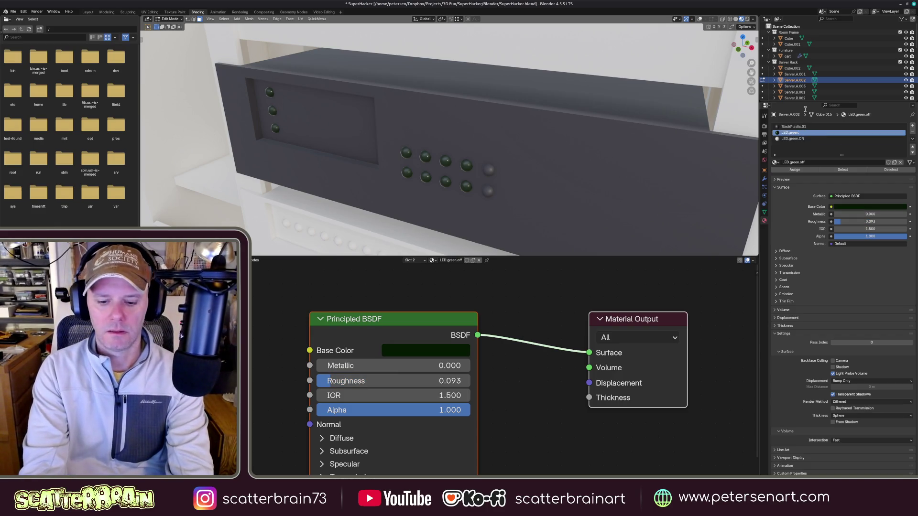
type("OFF")
key("Return")
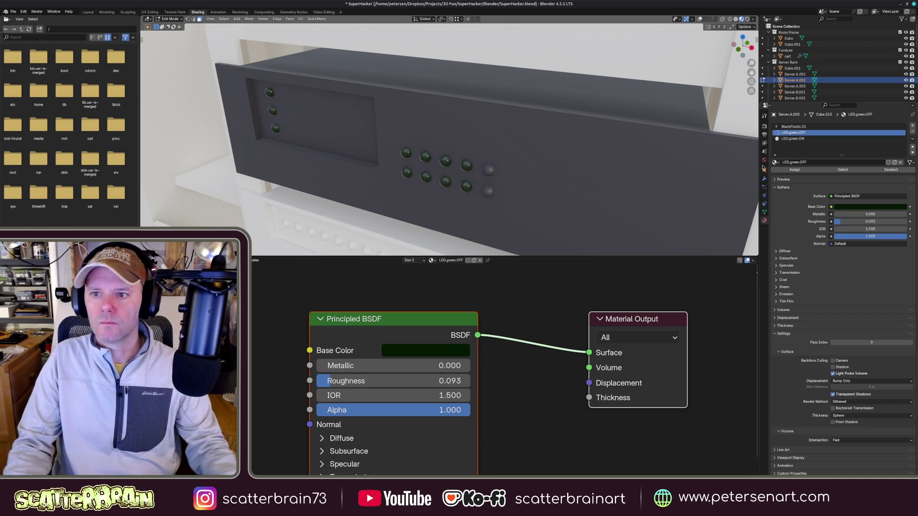
left_click(793, 139)
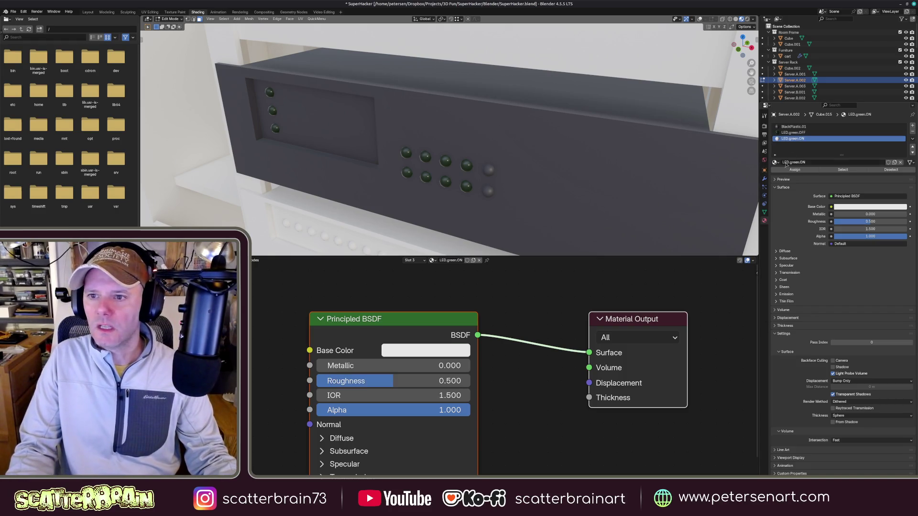
- Make LED.green.ON a saturated green Emission shader with strength 5
left_click(850, 196)
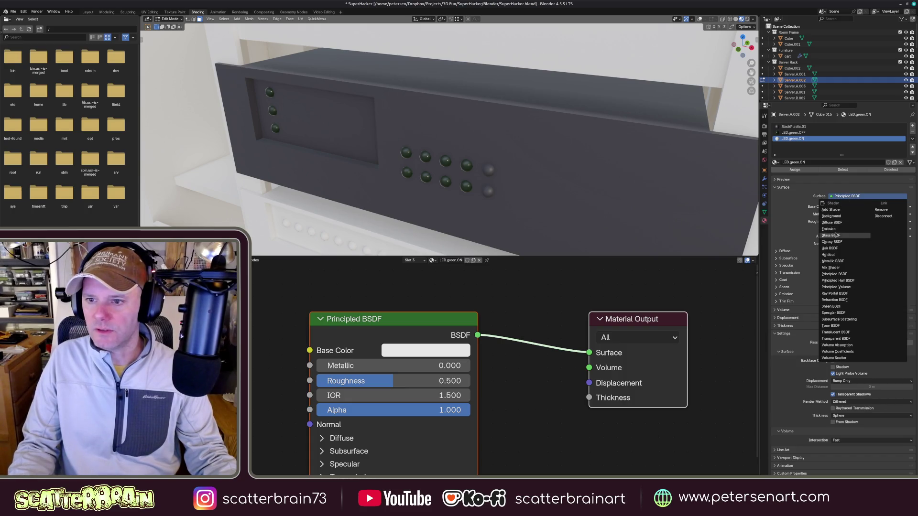
left_click(845, 230)
left_click(868, 207)
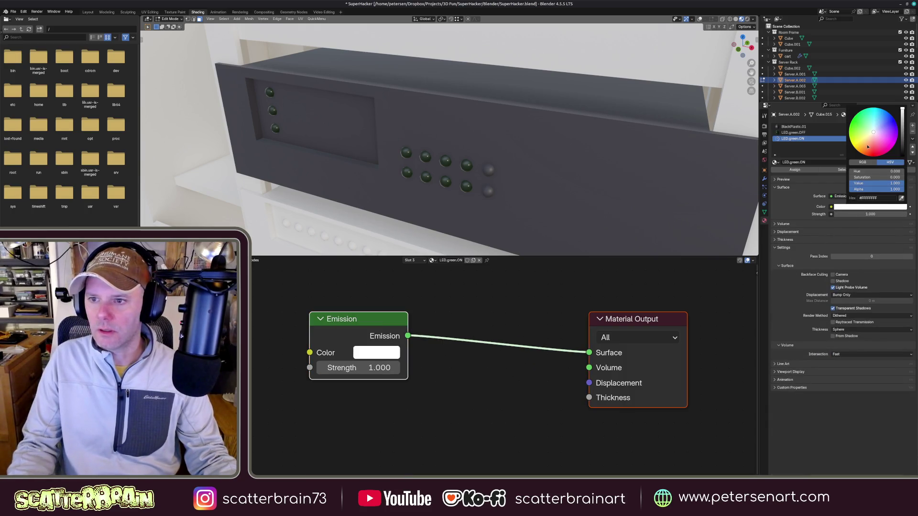
left_click(872, 136)
left_click_drag(849, 127, 848, 122)
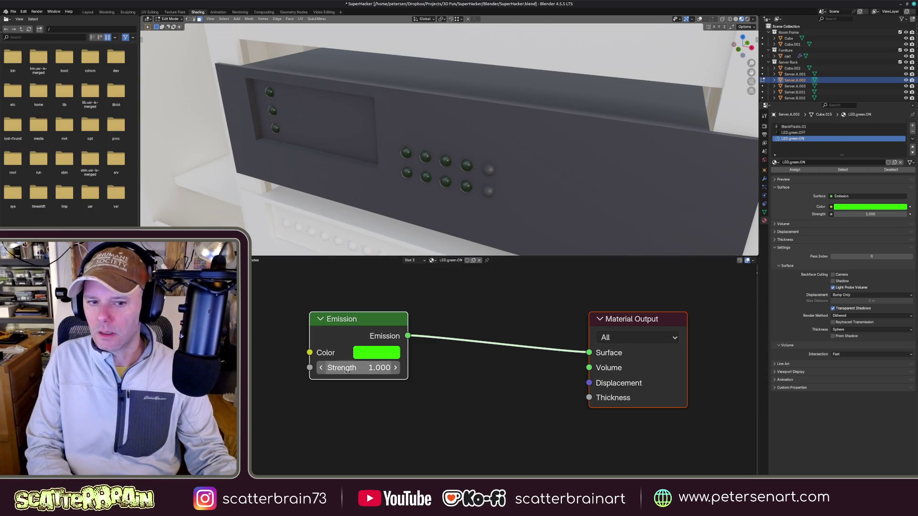
left_click(358, 367)
type("5.000")
key("Return")
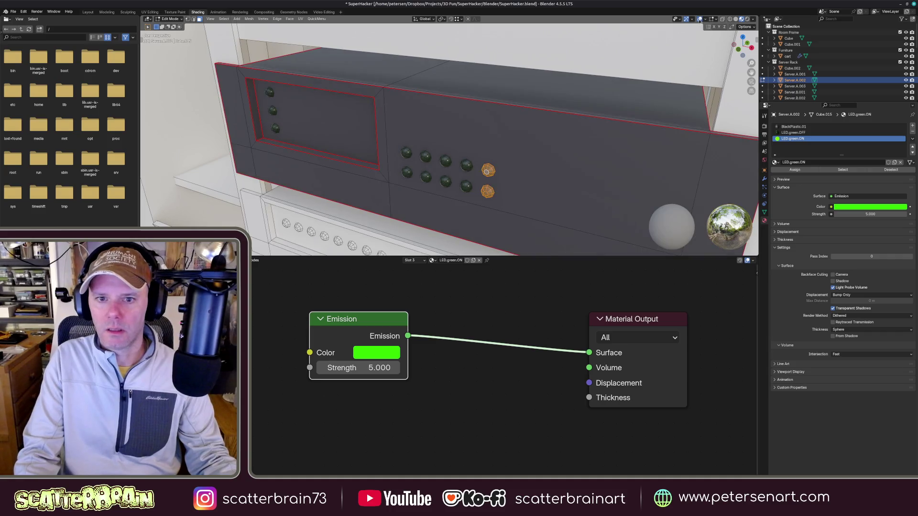
- Assign LED.green.ON to the two selected LED button faces
left_click(795, 169)
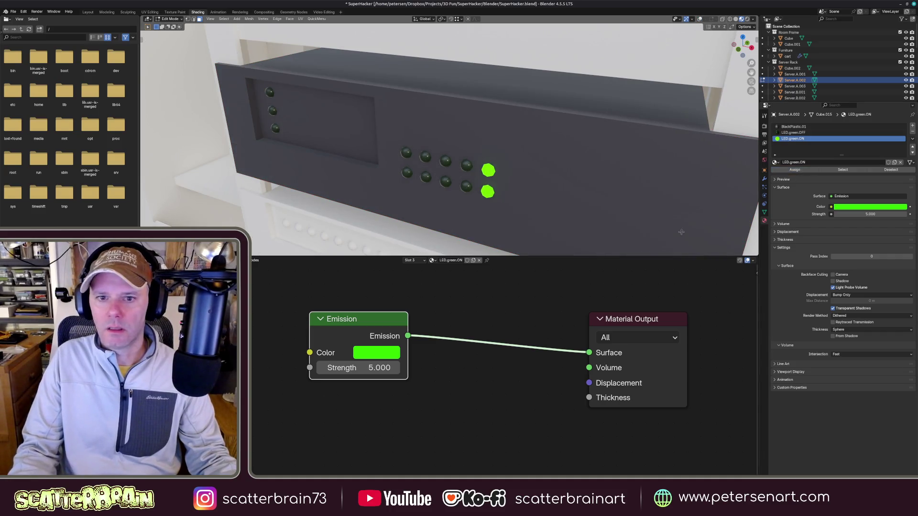
middle_click_drag(623, 243, 545, 201)
scroll(502, 158, "down", 4)
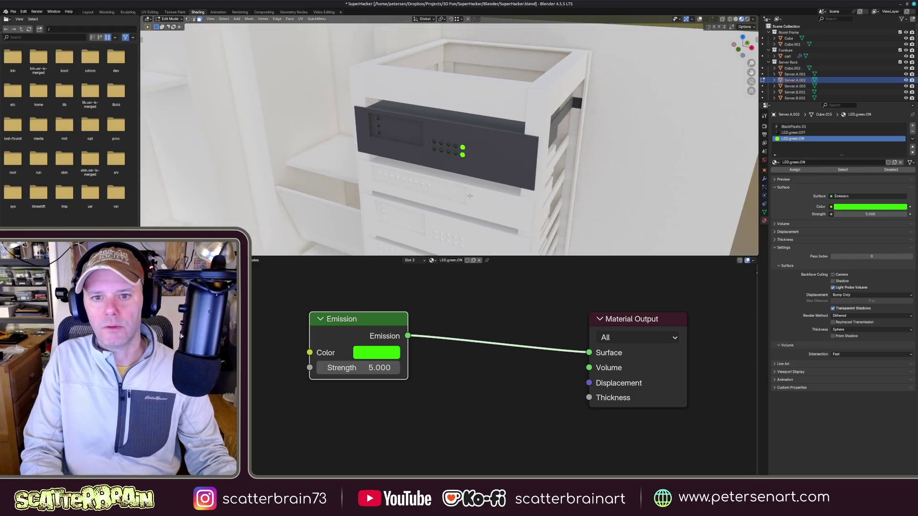
scroll(491, 144, "up", 4)
- Select the display panel face and add a fourth empty material slot for it
middle_click_drag(491, 144, 490, 165)
scroll(490, 165, "down", 3)
scroll(489, 165, "up", 4)
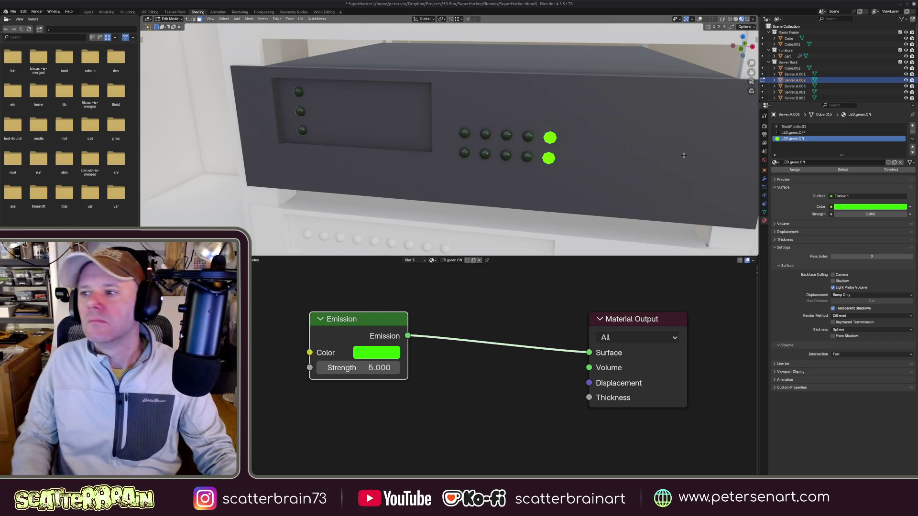
middle_click_drag(376, 132, 402, 165)
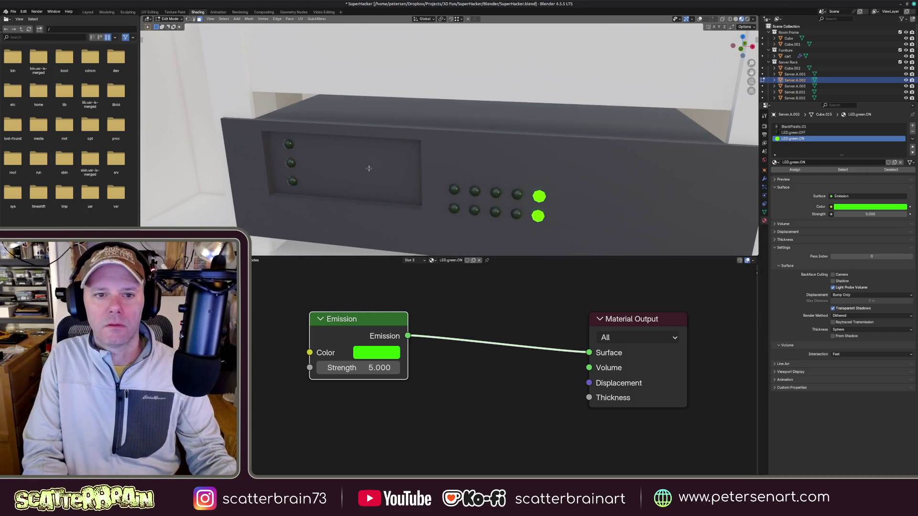
left_click(687, 19)
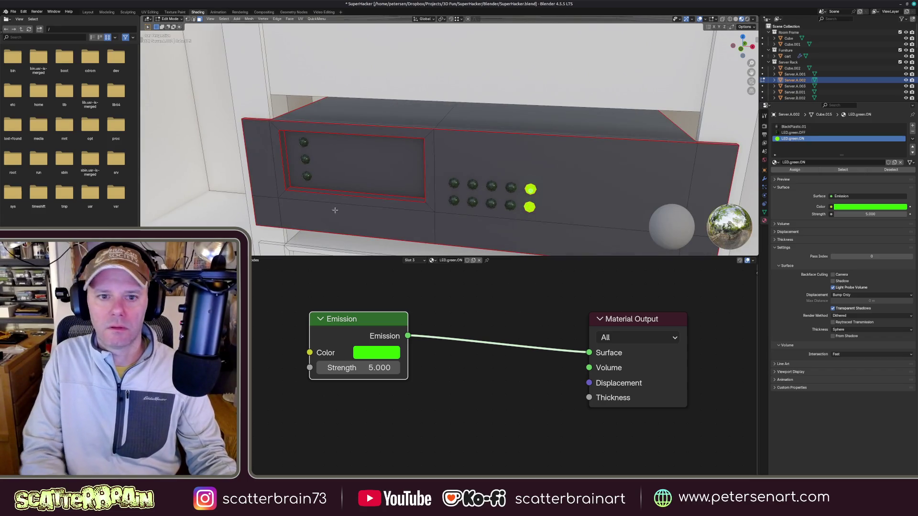
left_click(354, 176)
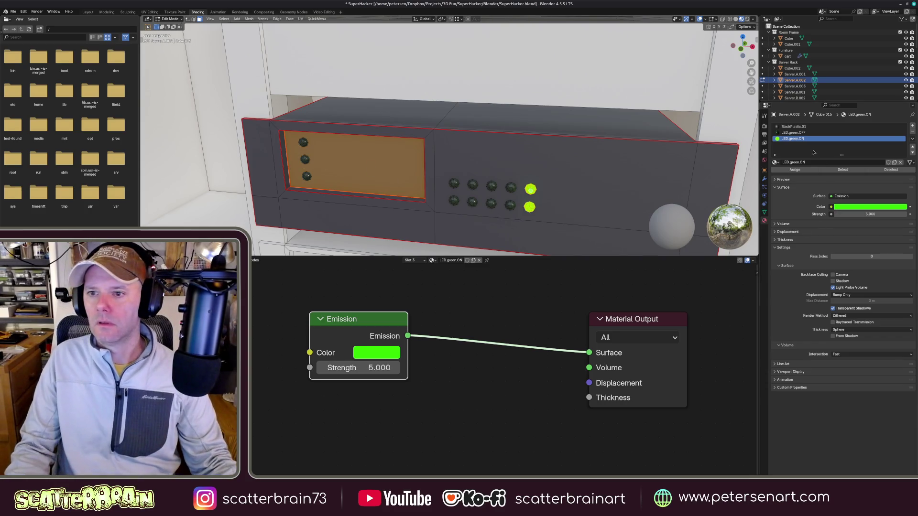
left_click(912, 127)
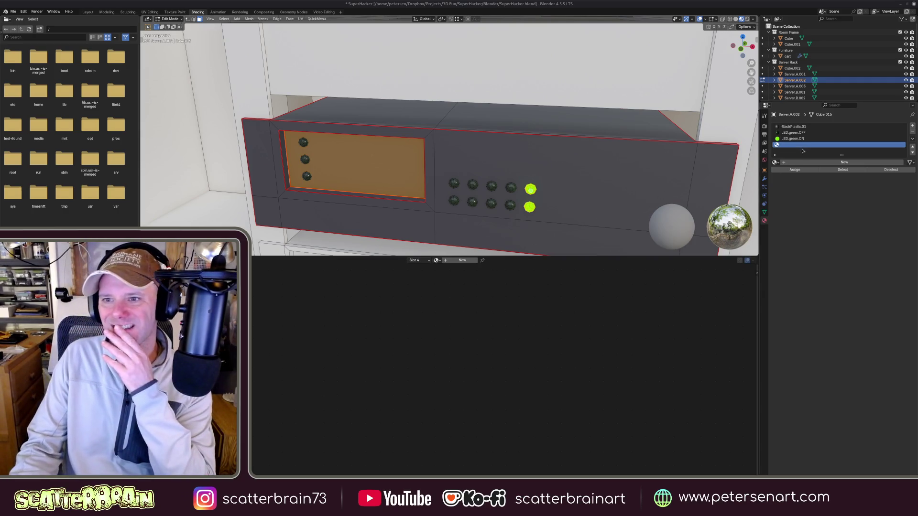
- Fill the slot with black plastic.002 renamed BlackPlastic.02 and assign it to the panel
left_click(776, 163)
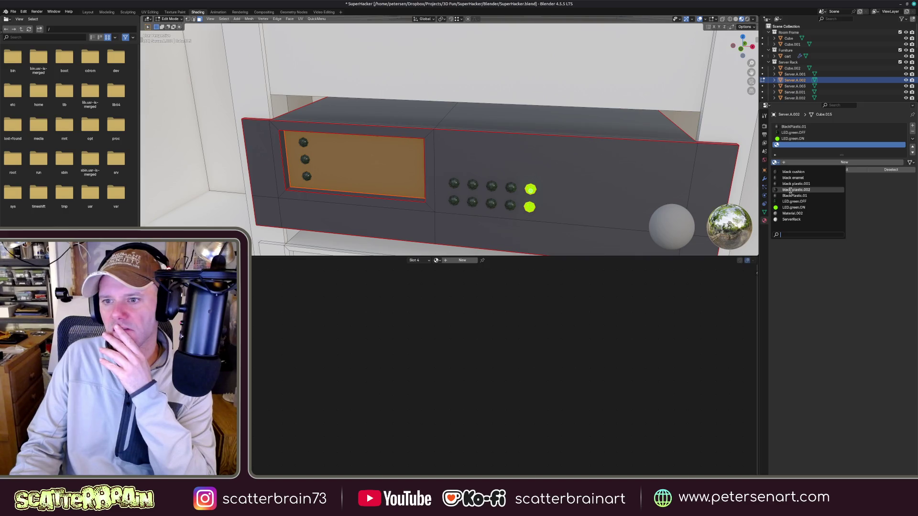
left_click(790, 190)
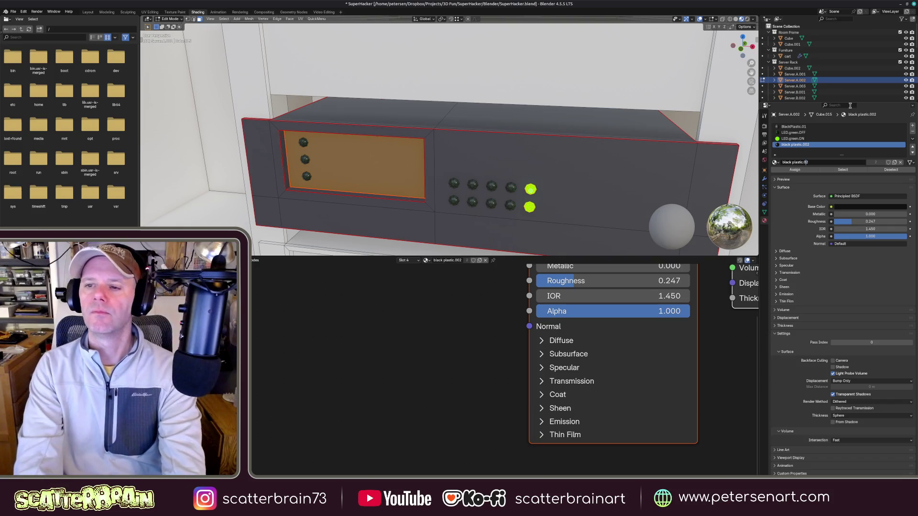
key("ctrl+BackSpace")
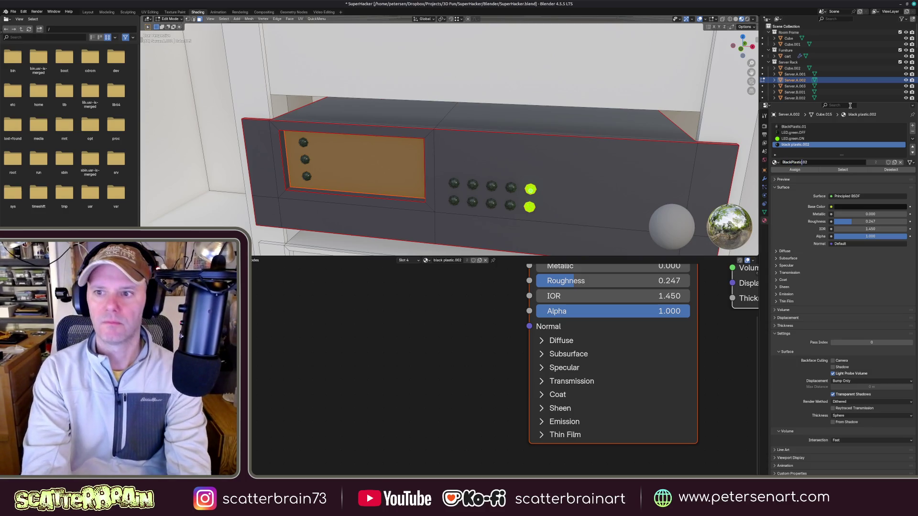
key("Return")
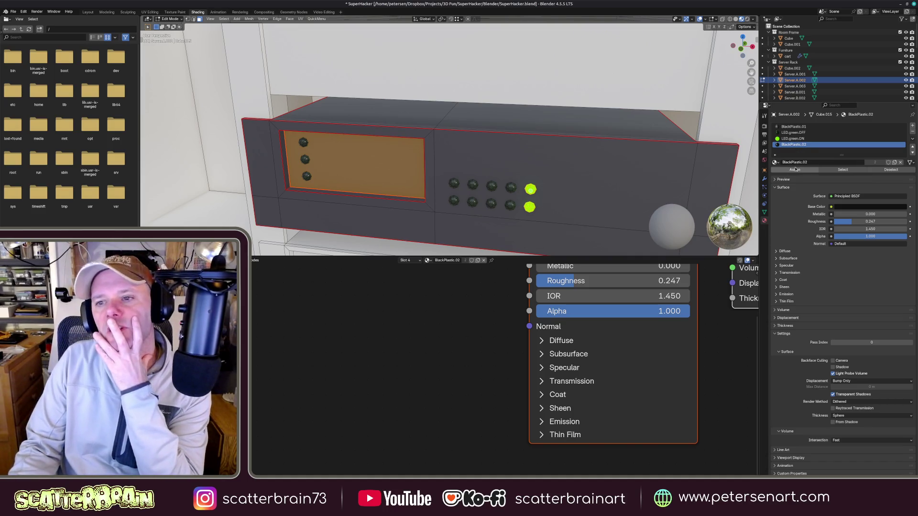
left_click(796, 139)
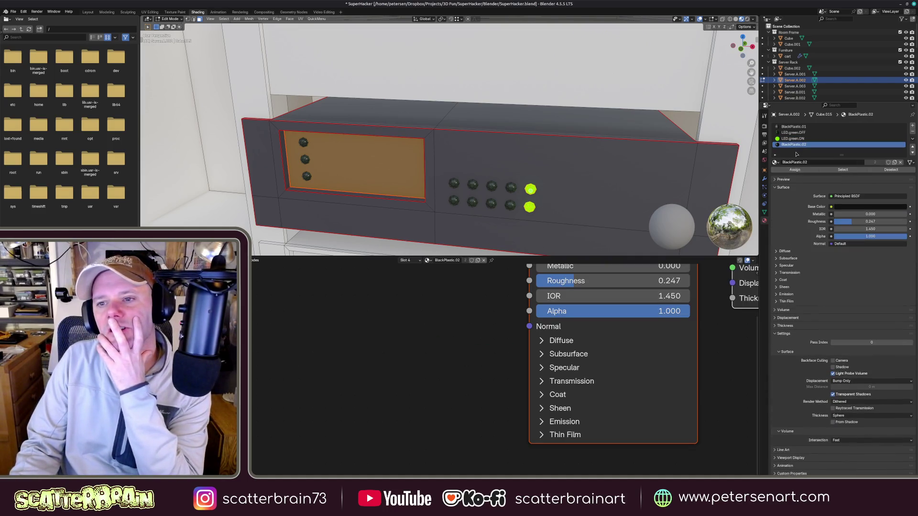
left_click(795, 170)
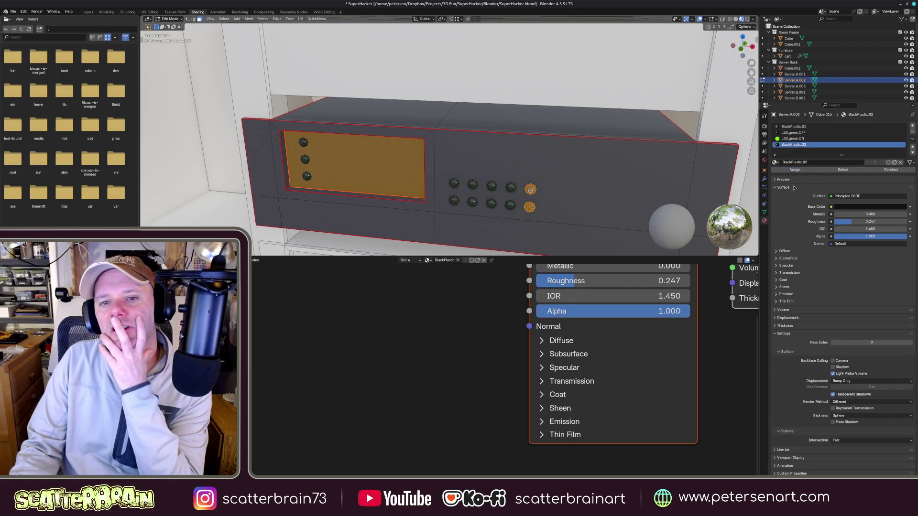
- Reselect the LED buttons and reassign LED.green.ON so they glow green again
left_click(531, 189)
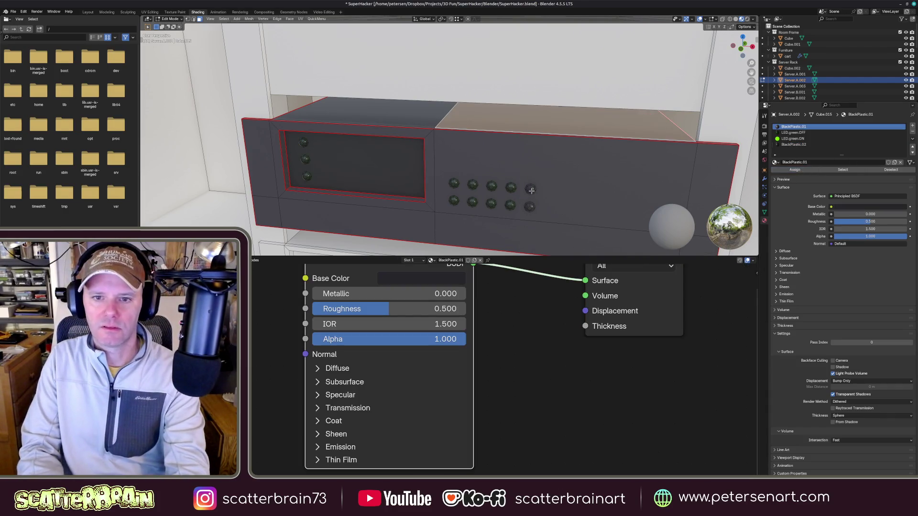
left_click(531, 190)
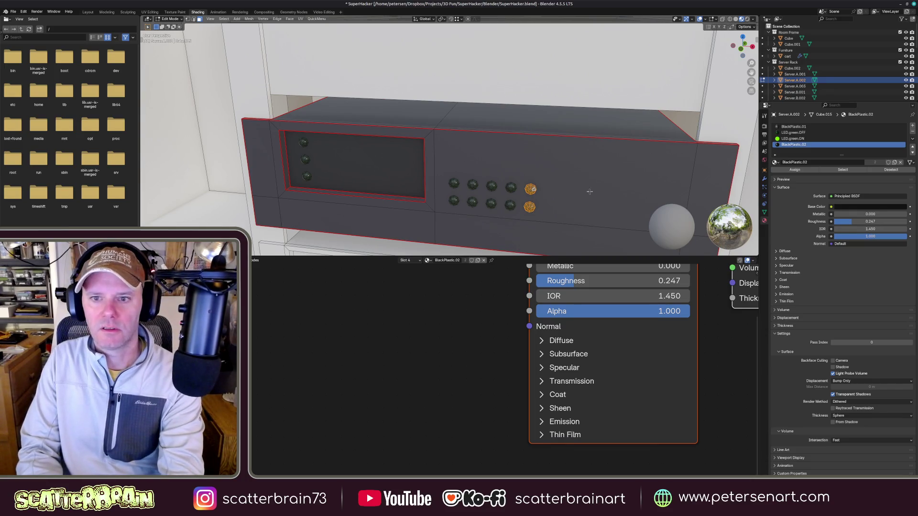
left_click(793, 139)
left_click(795, 170)
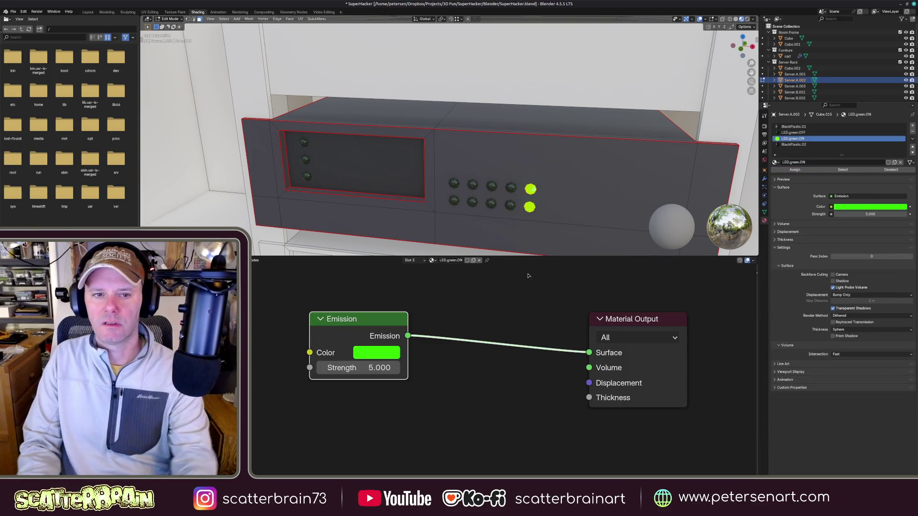
mouse_move(531, 165)
middle_mouse_down()
mouse_move(541, 195)
mouse_move(552, 187)
middle_mouse_up()
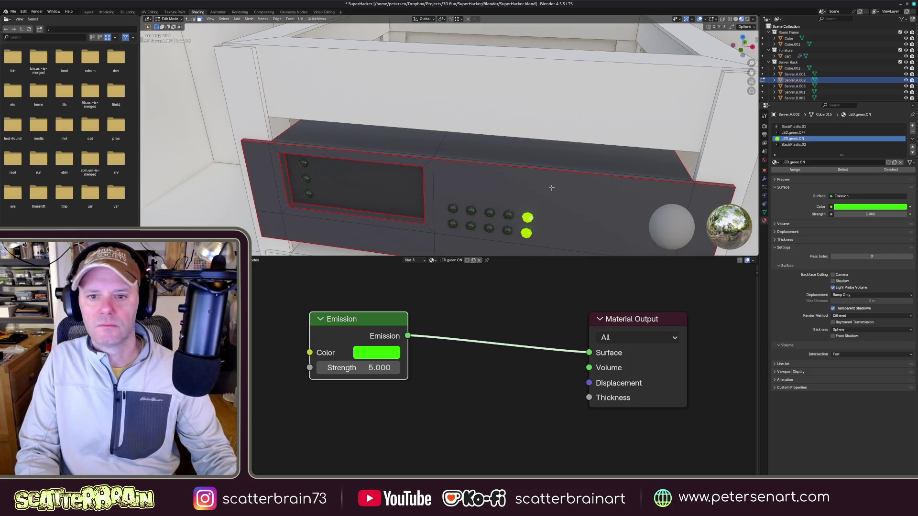
- Select the server's top faces and isolate the unit in Local View
left_click(546, 150)
key("ctrl+KP_Add")
mouse_move(559, 163)
middle_mouse_down()
mouse_move(510, 133)
mouse_move(530, 156)
mouse_move(519, 160)
middle_mouse_up()
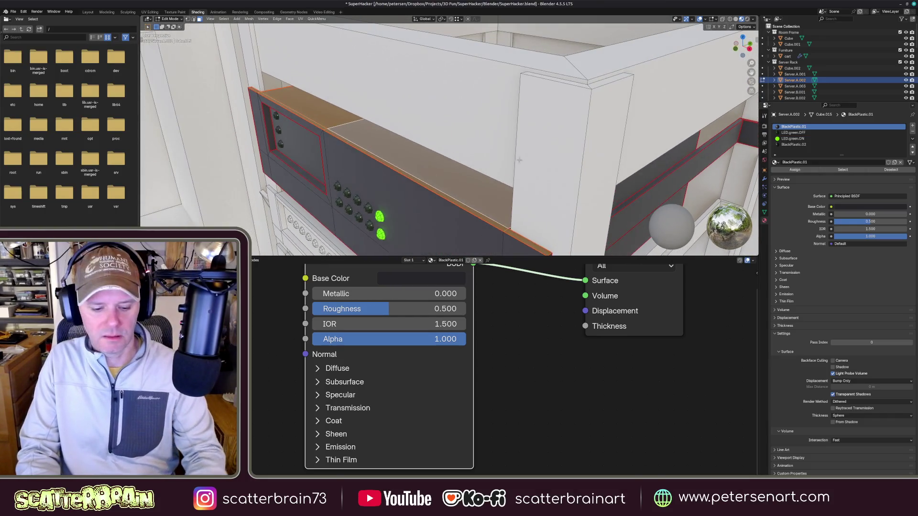
key("slash")
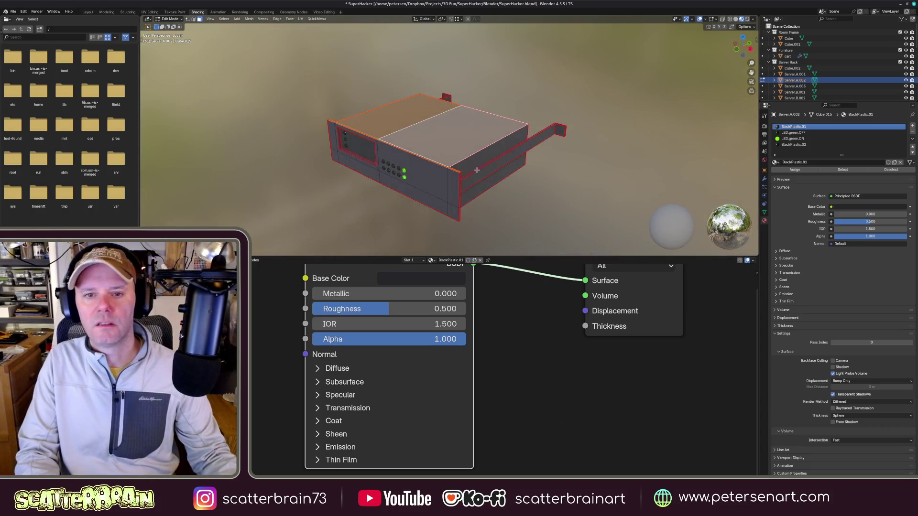
middle_click_drag(514, 159, 570, 167)
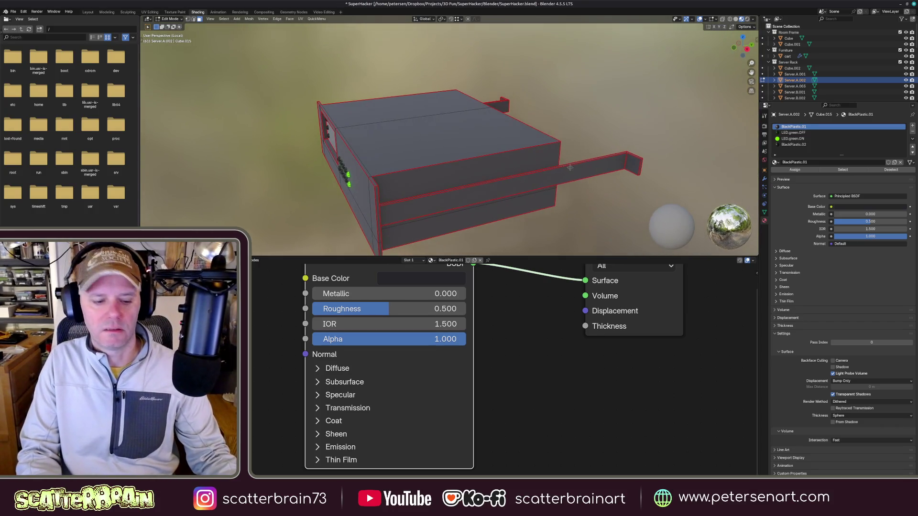
- Select both side rails and add a fifth empty material slot
left_click(599, 172)
mouse_move(598, 173)
middle_mouse_down()
mouse_move(574, 144)
mouse_move(516, 180)
middle_mouse_up()
left_click(573, 145, "shift")
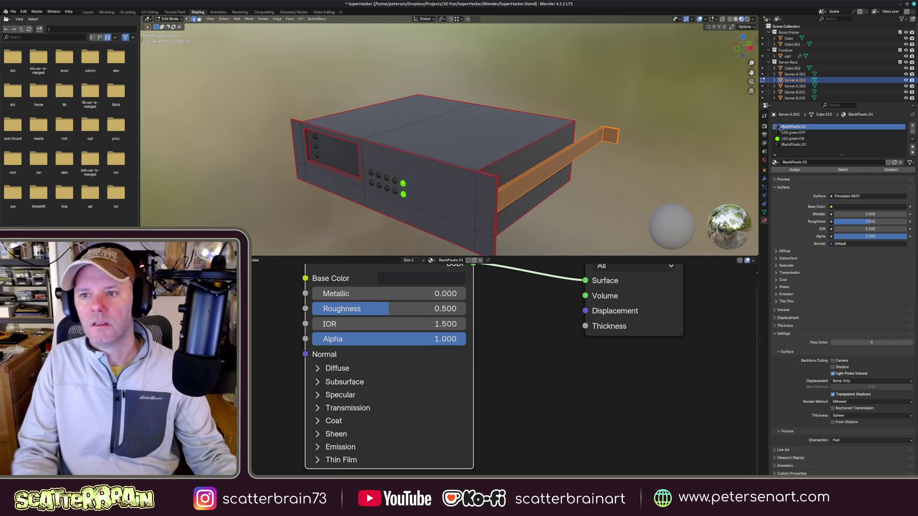
left_click(913, 127)
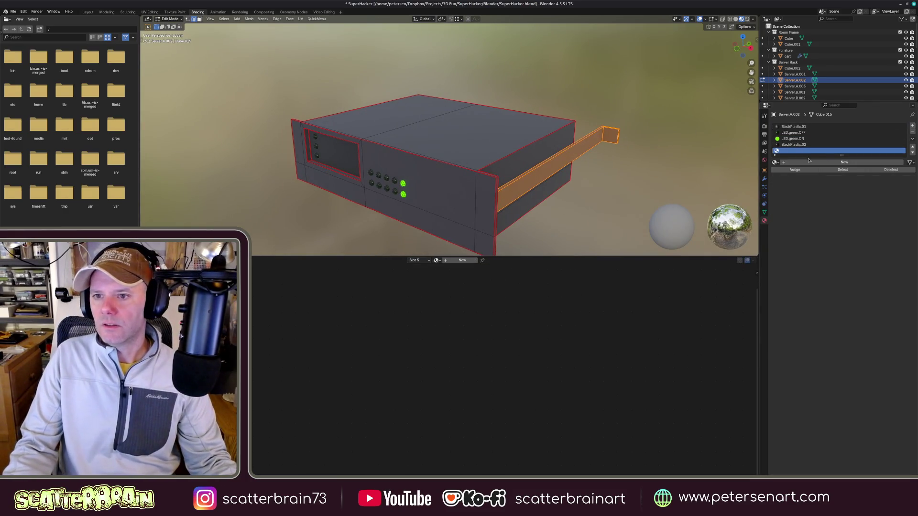
- Create a new material named Metal.001, initially as a Metallic BSDF shader
left_click(776, 162)
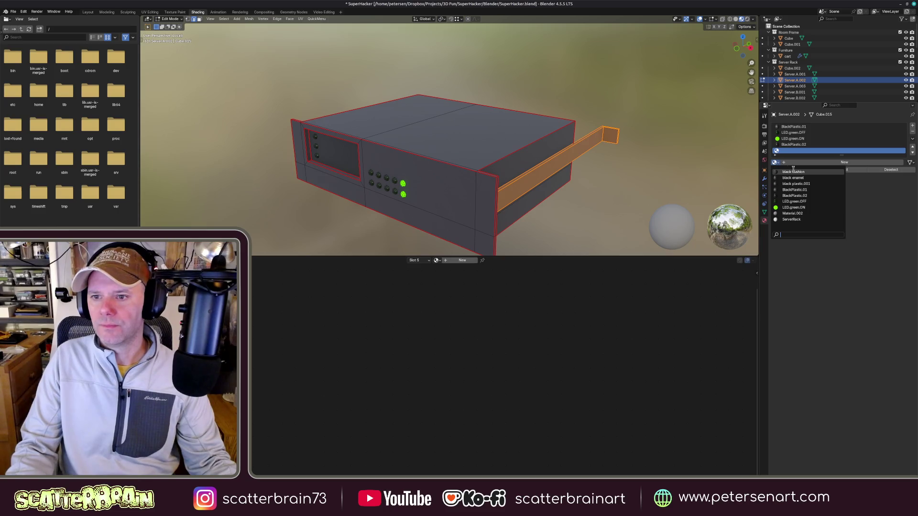
left_click(717, 180)
left_click(807, 164)
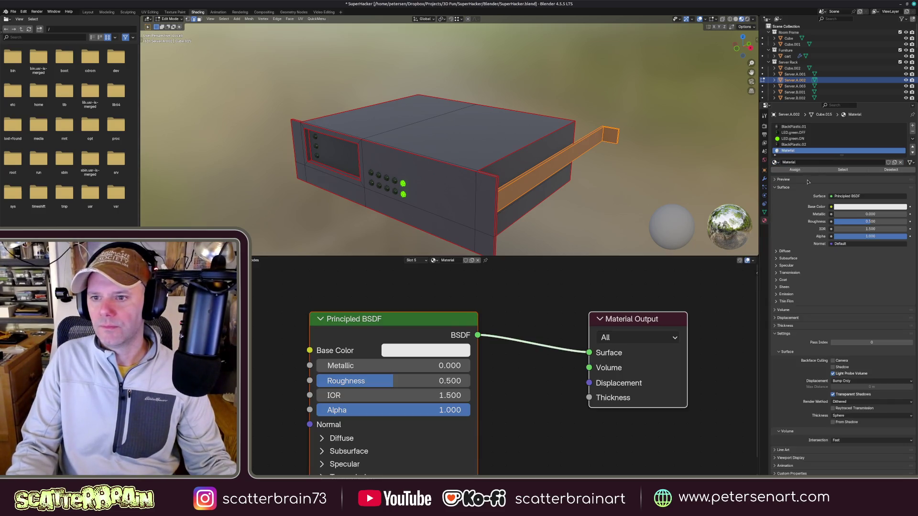
left_click(846, 196)
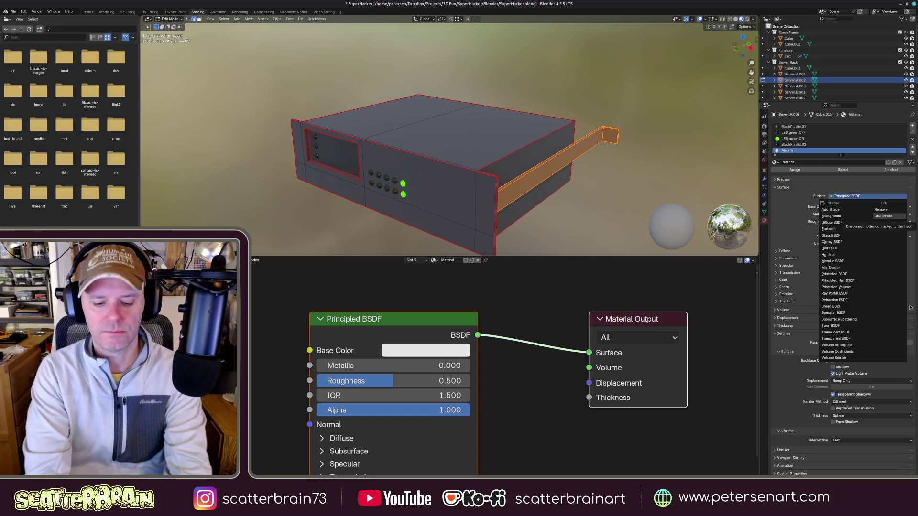
left_click(834, 262)
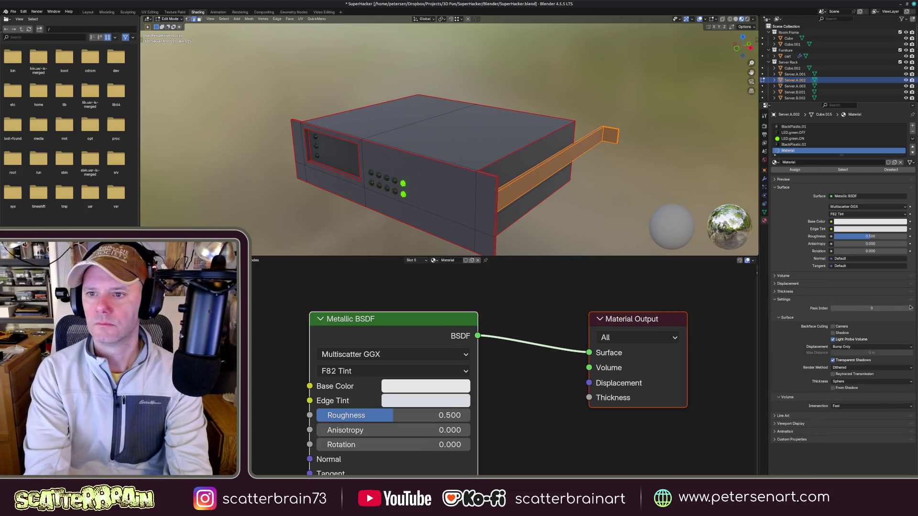
double_click(796, 162)
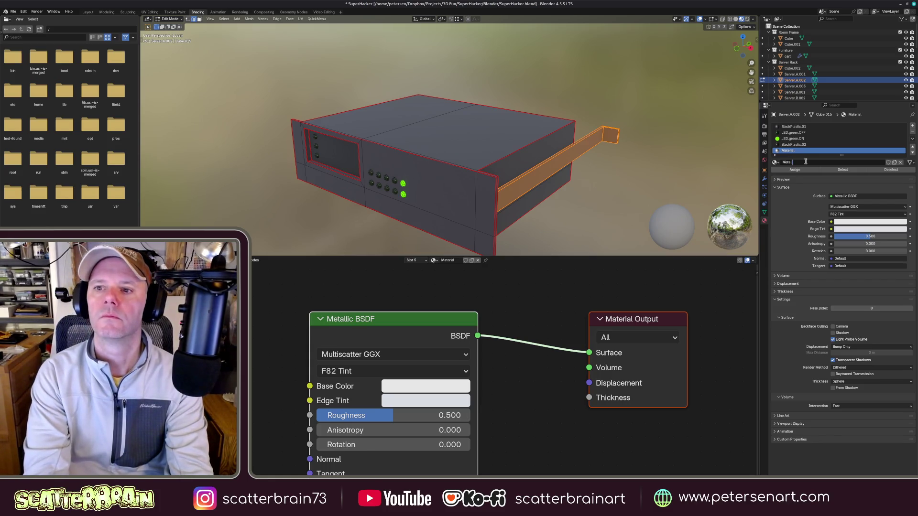
key("Return")
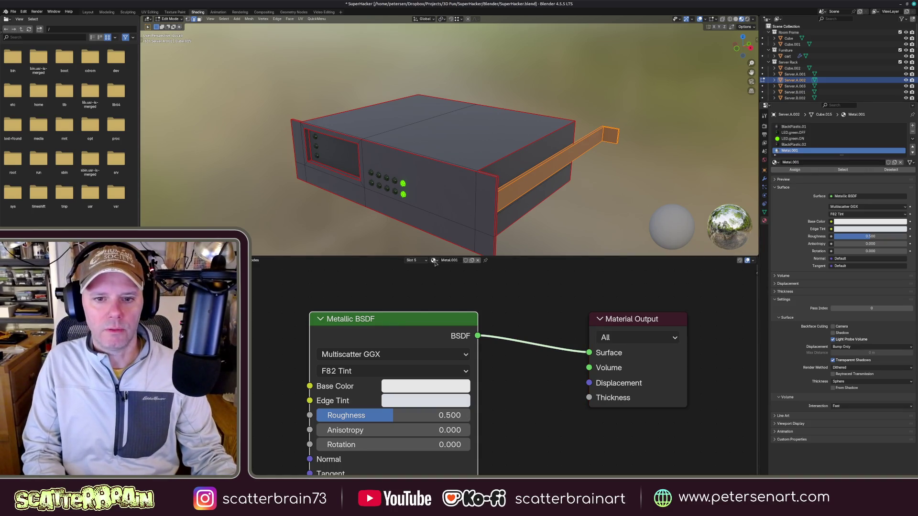
- Switch Metal.001 to Principled BSDF with Metallic 1.0 and roughness 0.651
left_click(321, 319)
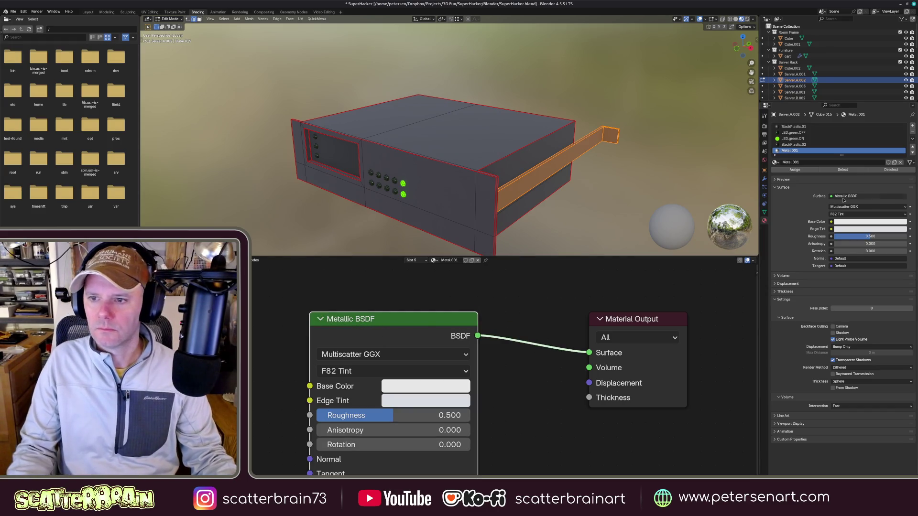
left_click(845, 196)
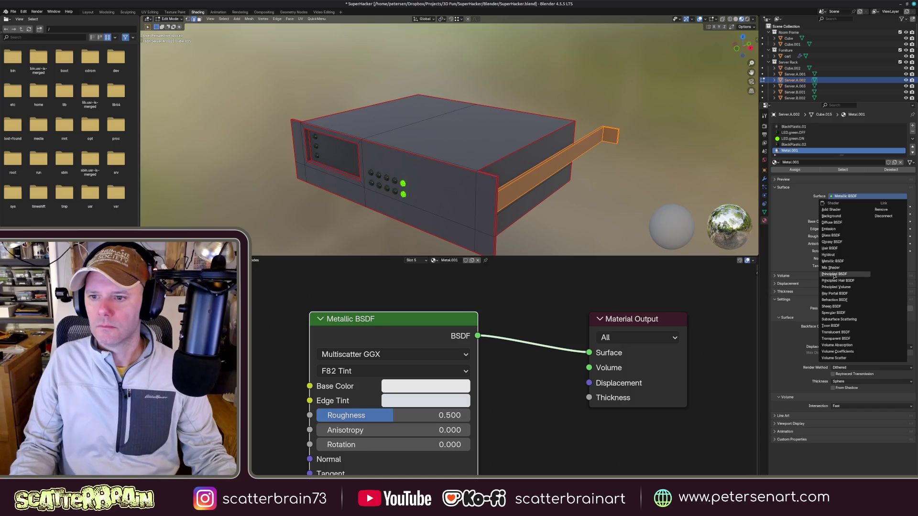
left_click(835, 274)
middle_click_drag(402, 374, 421, 340)
left_click_drag(388, 339, 555, 338)
left_click_drag(412, 350, 433, 351)
- Tint Metal.001's base colour pale blue and assign it to the side rails
left_click(445, 320)
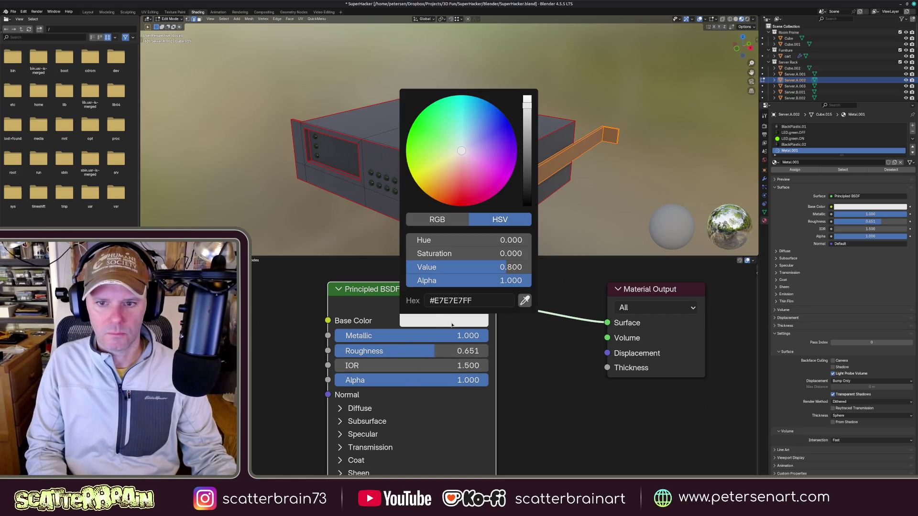
left_click(455, 143)
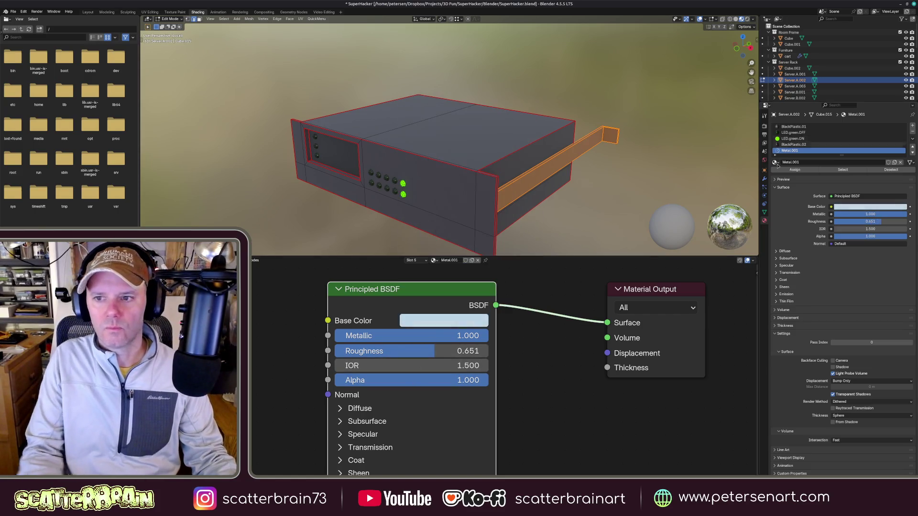
left_click(796, 171)
mouse_move(545, 172)
middle_mouse_down()
mouse_move(590, 187)
mouse_move(562, 190)
middle_mouse_up()
- Select the whole server mesh in Edit Mode with BlackPlastic.01 active
key("Tab")
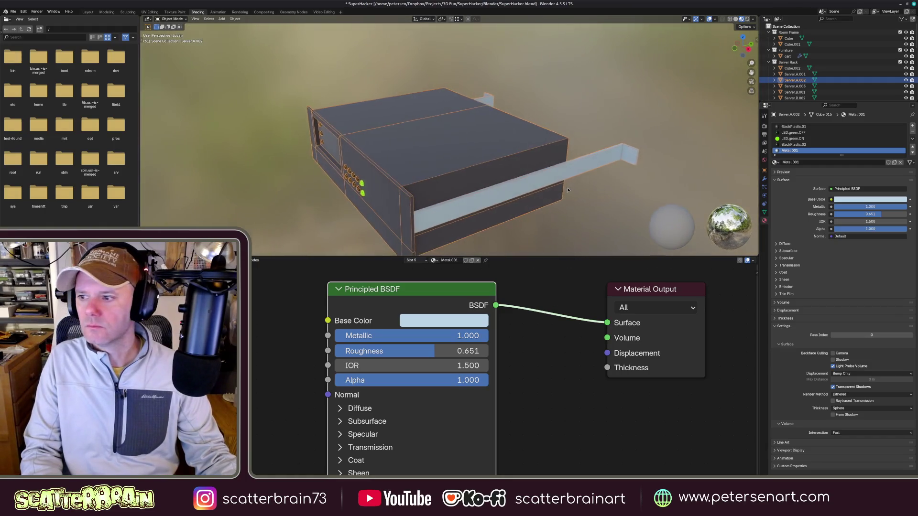
key("Tab")
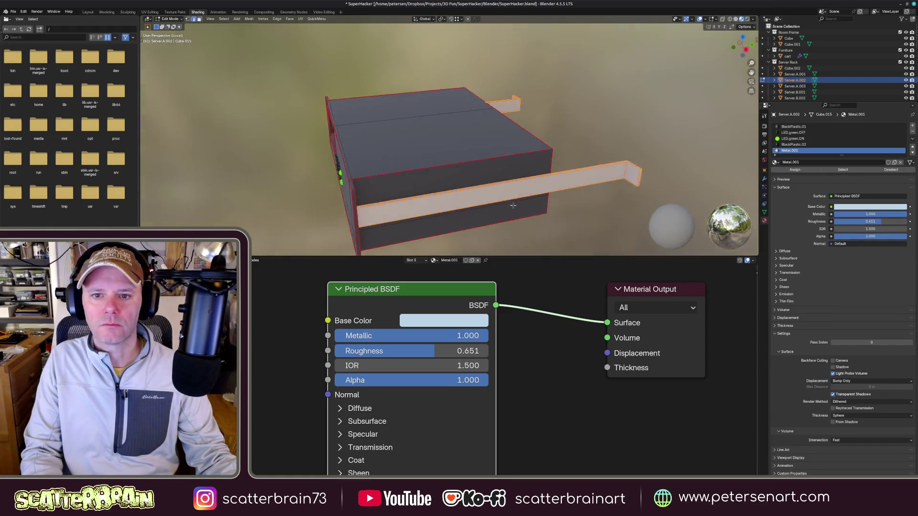
middle_click_drag(525, 213, 502, 201)
left_click(429, 177)
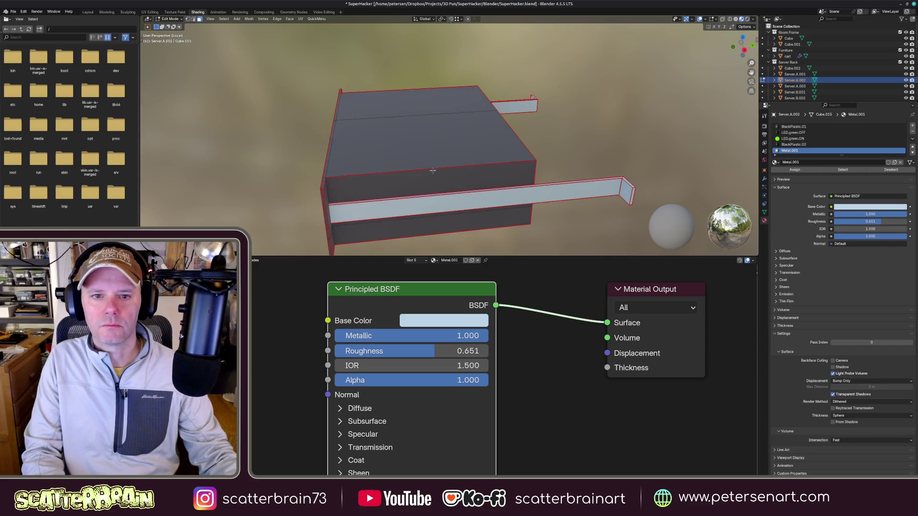
key("a")
mouse_move(429, 177)
middle_mouse_down()
mouse_move(467, 167)
mouse_move(445, 179)
middle_mouse_up()
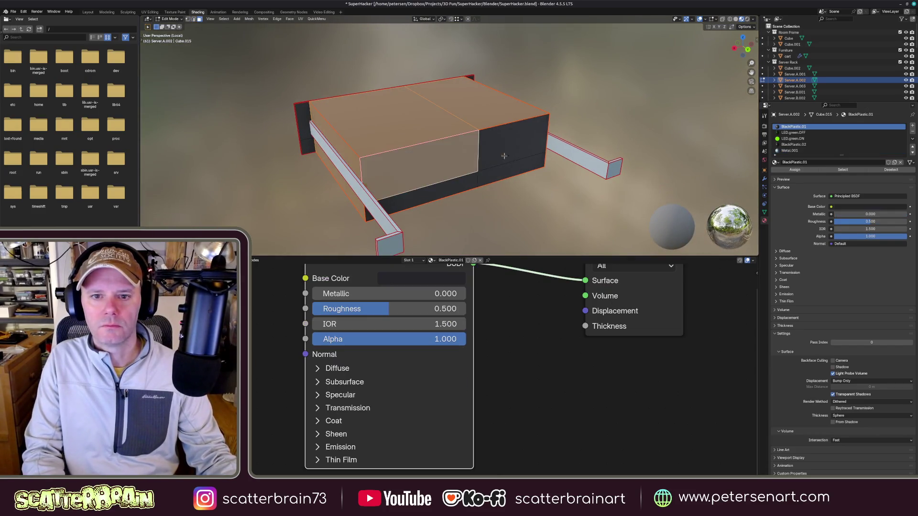
left_click(440, 188)
mouse_move(414, 205)
middle_mouse_down()
mouse_move(489, 203)
mouse_move(445, 180)
middle_mouse_up()
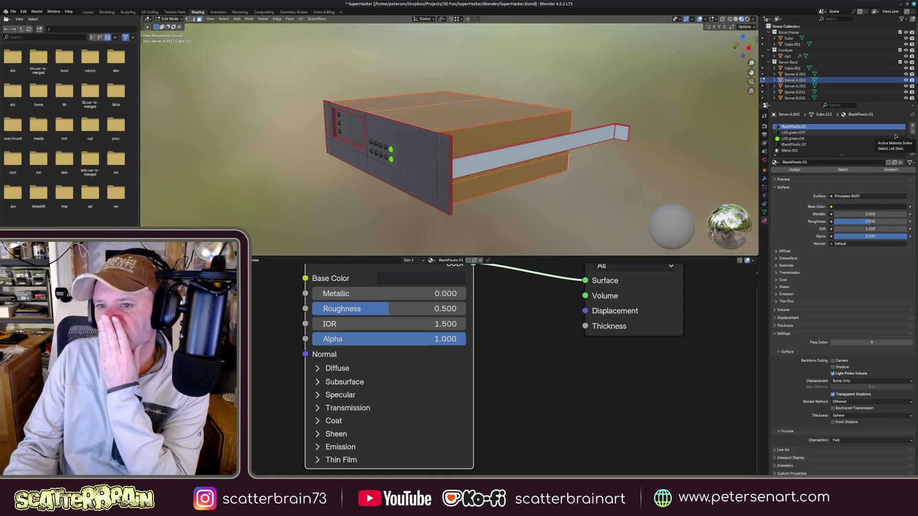
- Add a sixth material slot holding a new default material
left_click(912, 127)
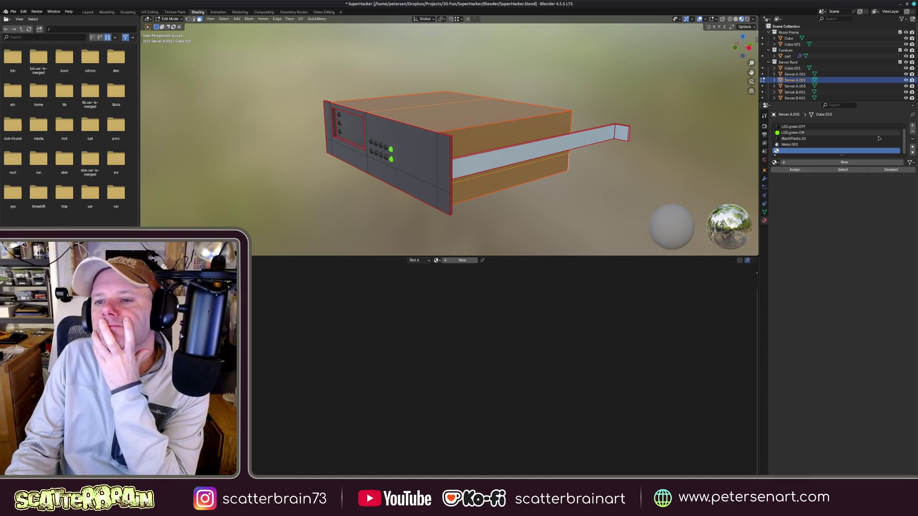
left_click(818, 161)
- Name the material Metal.002 and give it a pale lavender base colour
double_click(802, 163)
type("Meta")
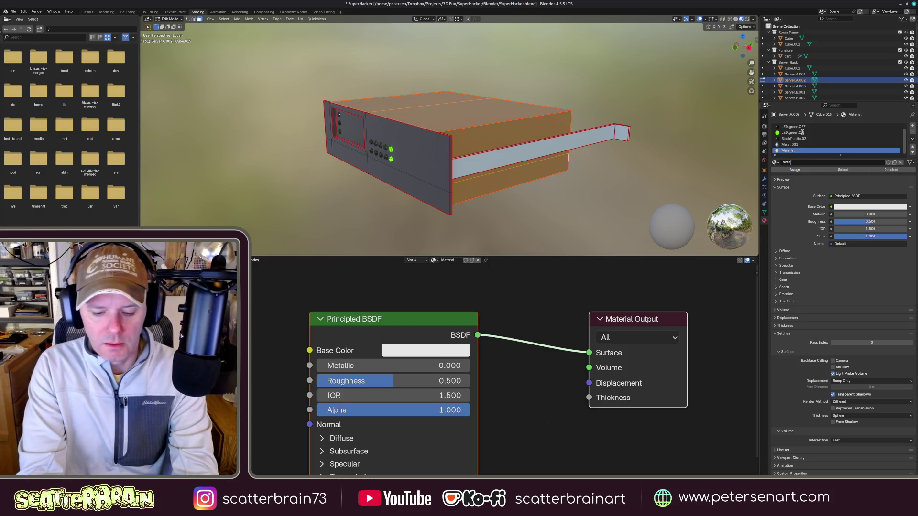
type("l.002")
key("Return")
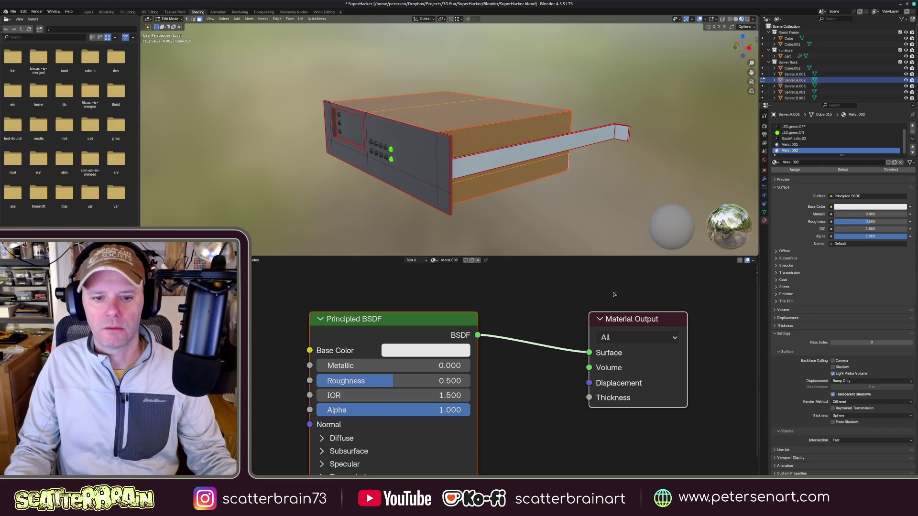
left_click(416, 352)
left_click_drag(444, 179, 451, 181)
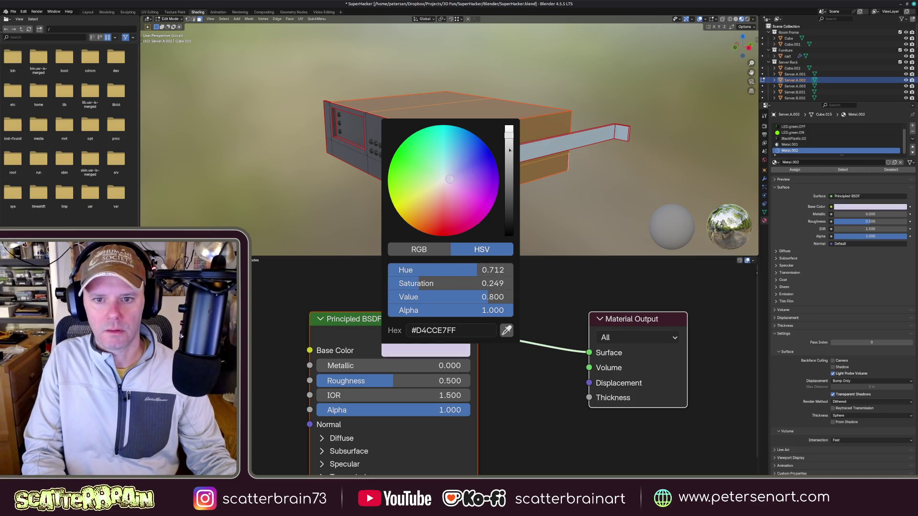
left_click_drag(510, 142, 511, 148)
- Set Metal.002 to Metallic 1.0 with roughness 0.5 and return to Object Mode
left_click_drag(390, 366, 537, 378)
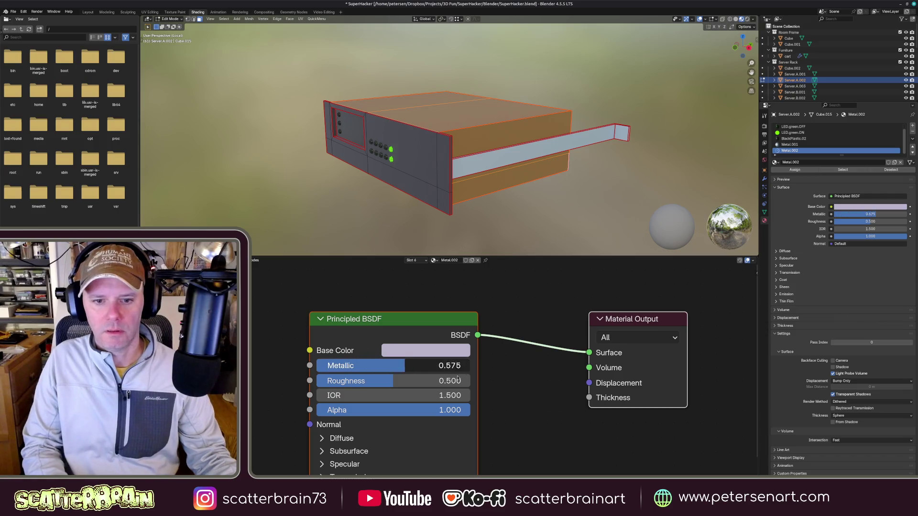
left_click_drag(392, 383, 393, 384)
left_click(395, 384)
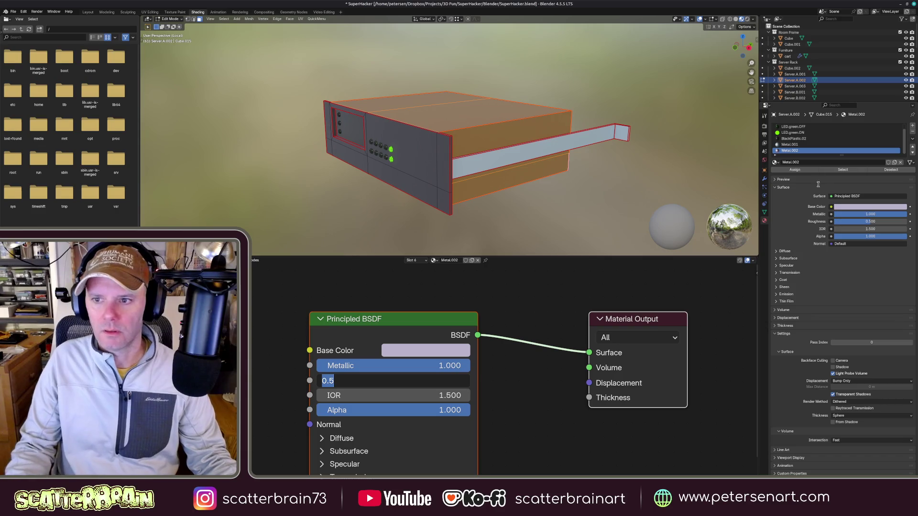
key("Return")
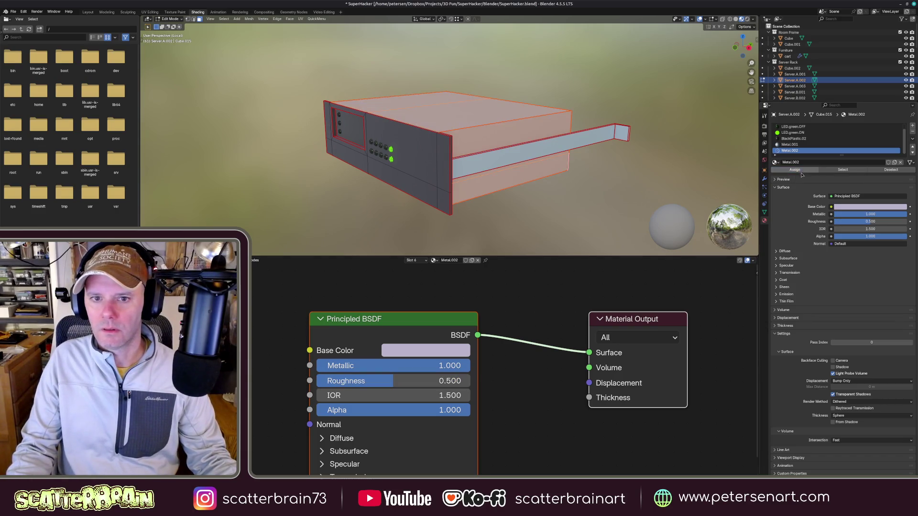
key("Tab")
mouse_move(588, 179)
middle_mouse_down()
mouse_move(484, 204)
mouse_move(569, 194)
mouse_move(537, 196)
middle_mouse_up()
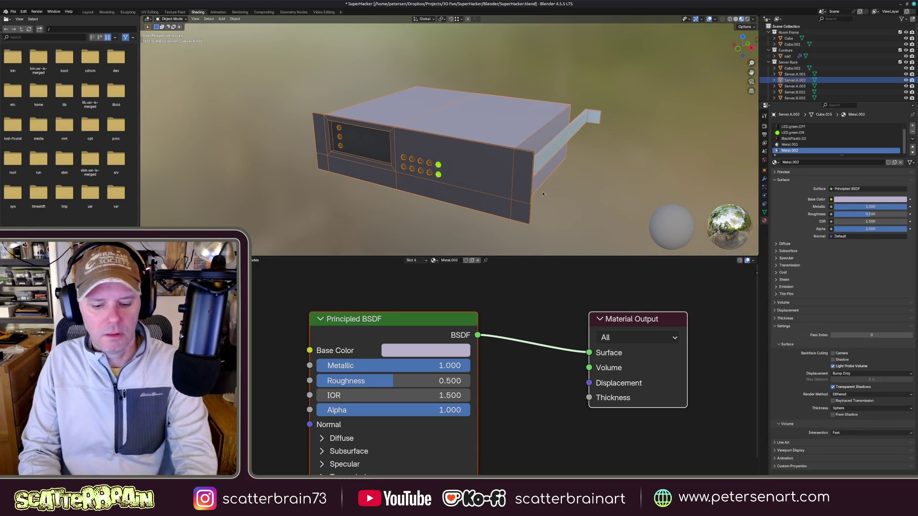
- Leave Local View and check the full rack in wireframe and shaded display
key("KP_Divide")
mouse_move(538, 196)
middle_mouse_down()
mouse_move(483, 191)
mouse_move(538, 136)
mouse_move(499, 95)
middle_mouse_up()
scroll(482, 191, "up", 4)
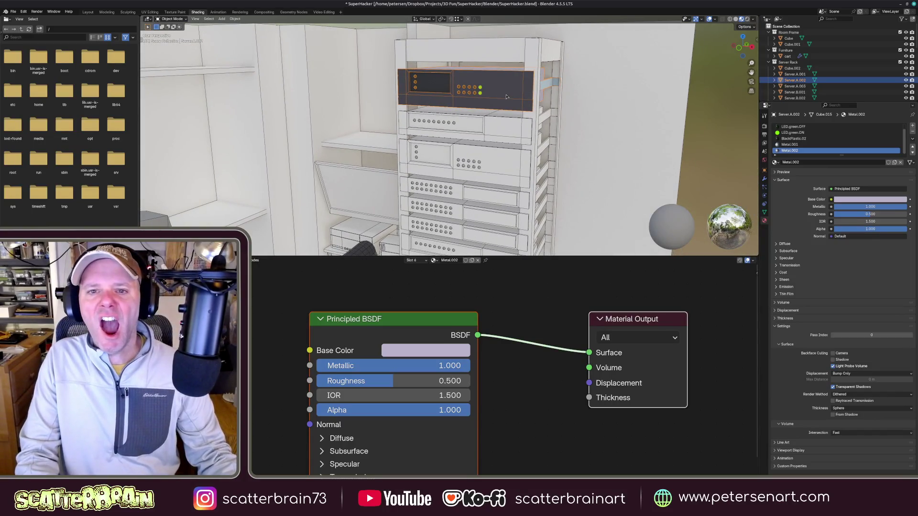
key("shift+z")
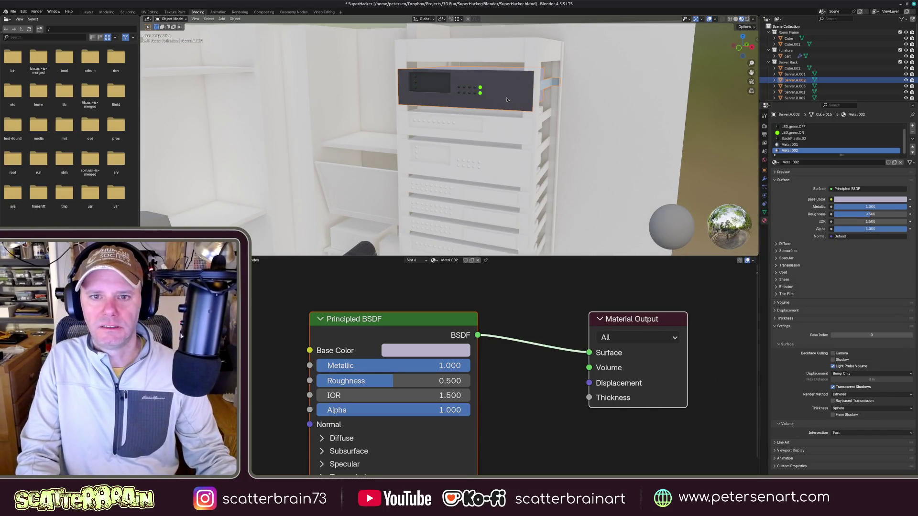
key("q")
key("Escape")
key("q")
key("Escape")
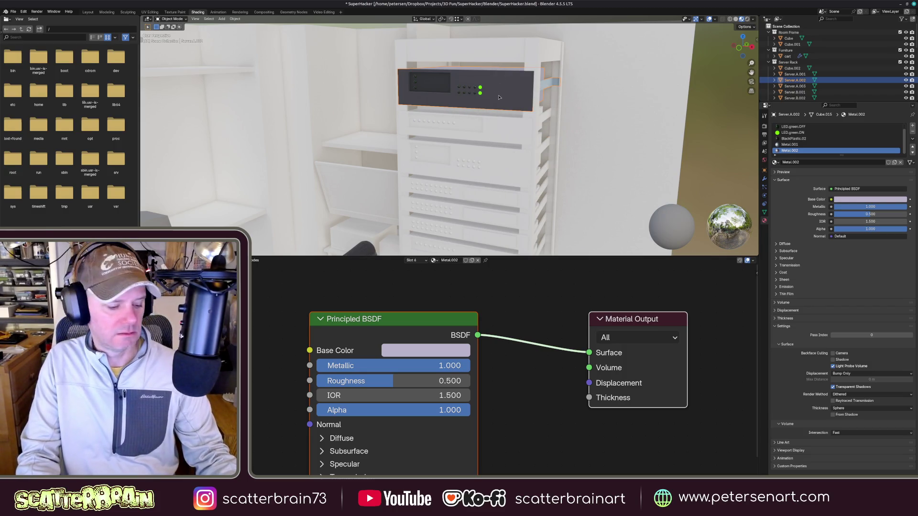
key("shift+z")
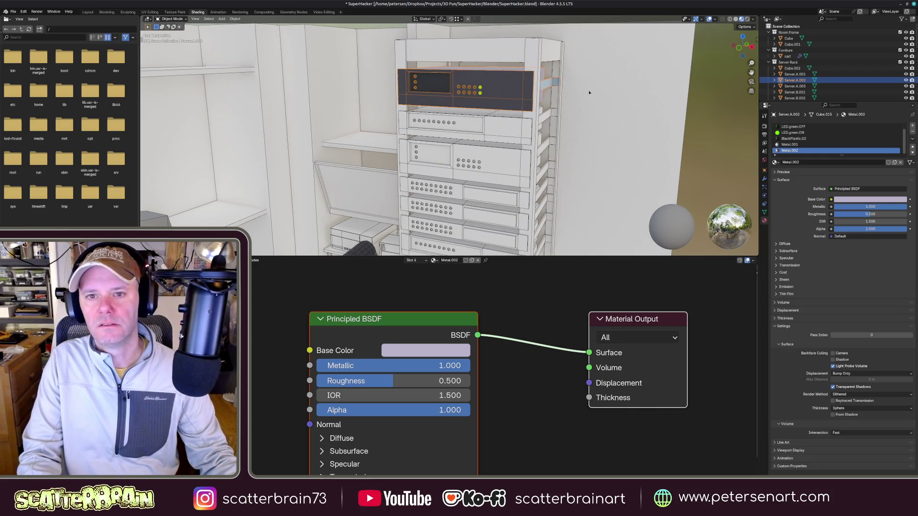
key("shift+z")
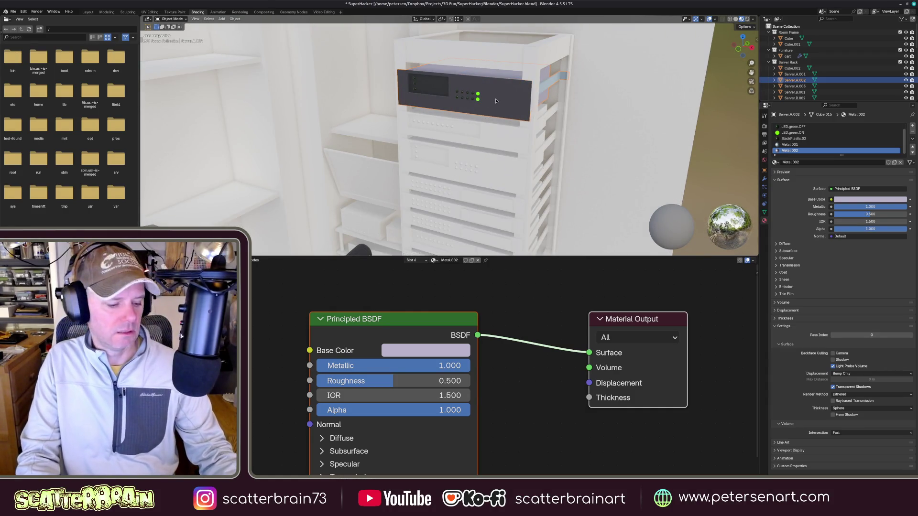
- Duplicate the server unit and constrain the copy's move to the vertical axis
key("shift+d")
key("z")
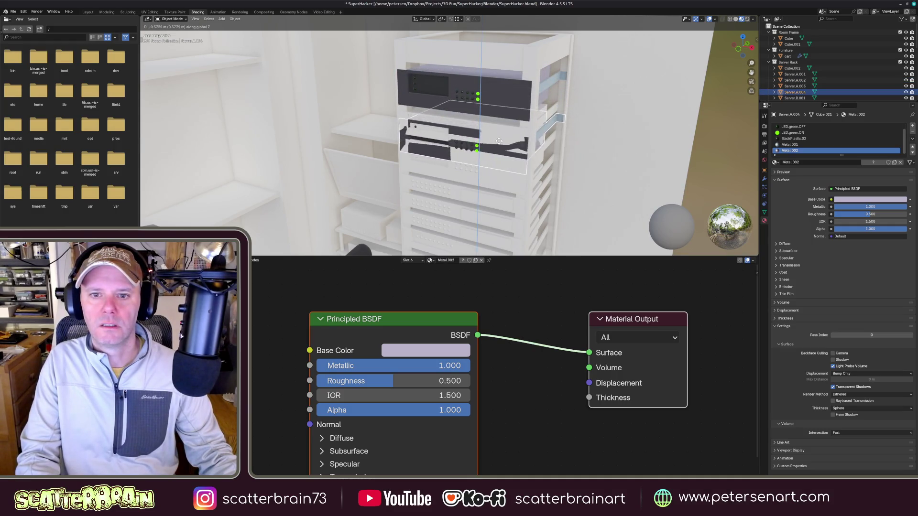
- Place the copy lower in the rack and delete the broken server object
left_click(498, 137)
left_click(488, 183)
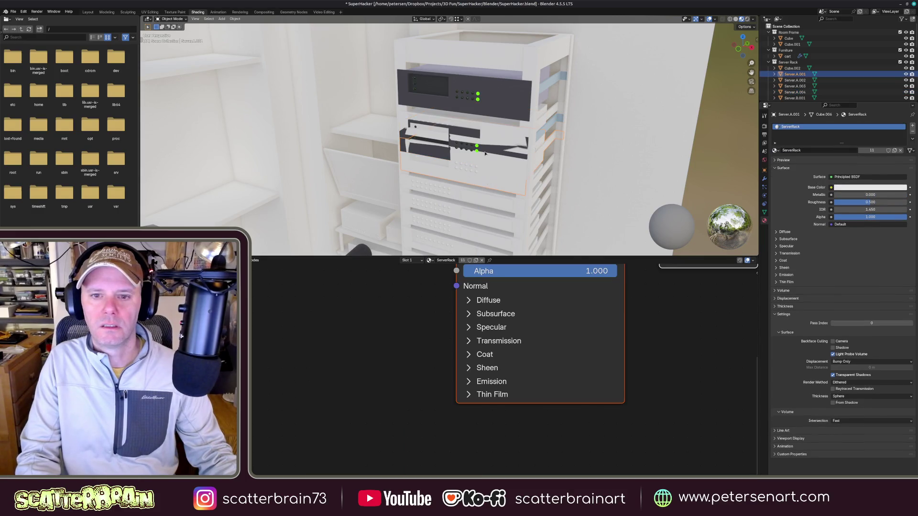
scroll(484, 166, "up", 2)
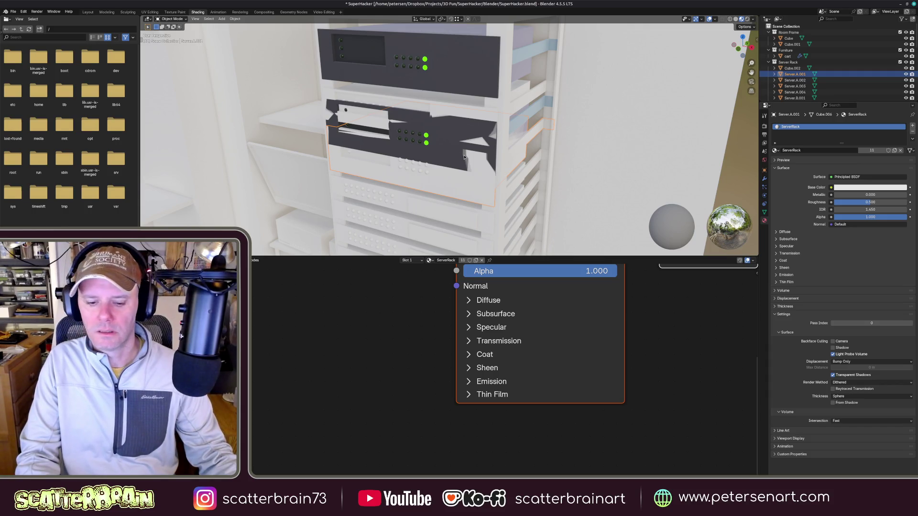
key("x")
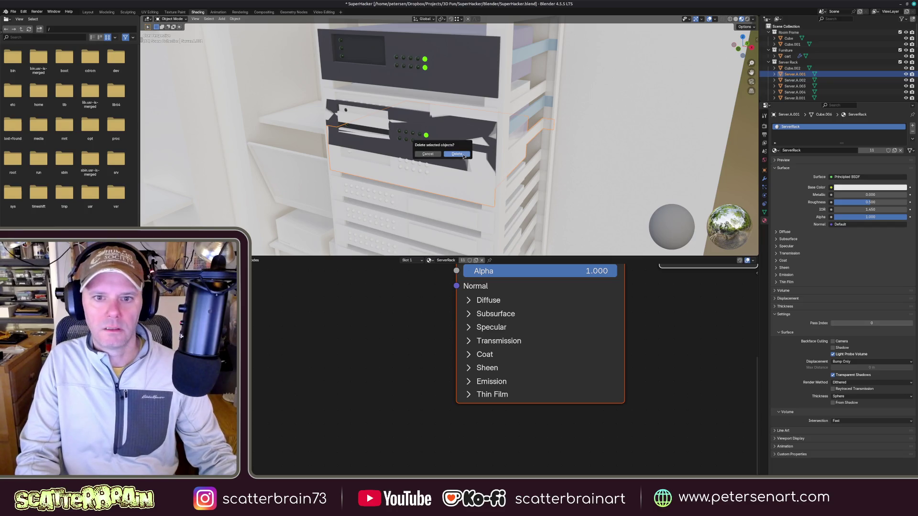
left_click(456, 154)
- Move the remaining server copy vertically into its rack slot
left_click(494, 134)
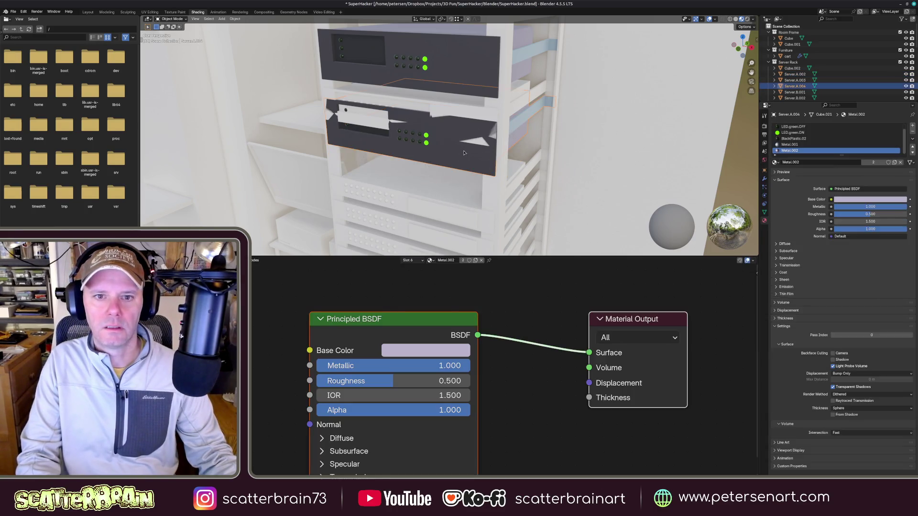
middle_click_drag(494, 134, 494, 138)
key("g")
key("z")
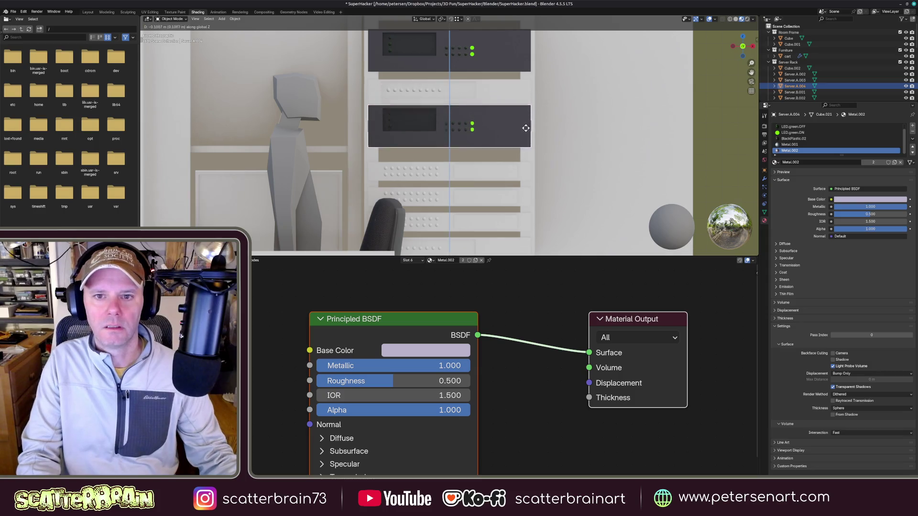
left_click(535, 79)
mouse_move(535, 79)
middle_mouse_down()
mouse_move(492, 125)
mouse_move(463, 228)
middle_mouse_up()
scroll(492, 125, "down", 4)
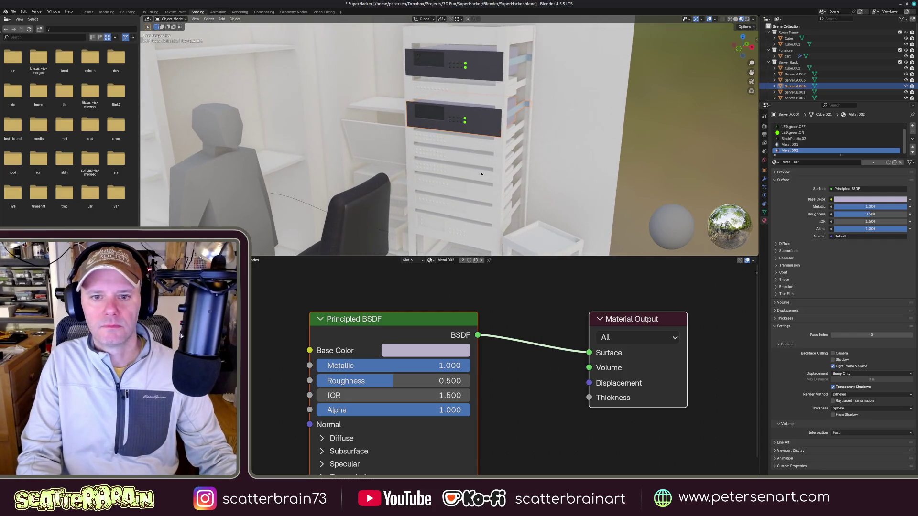
- Duplicate Server.A.004 and drop the third unit into the bottom rack slot
left_click(463, 228)
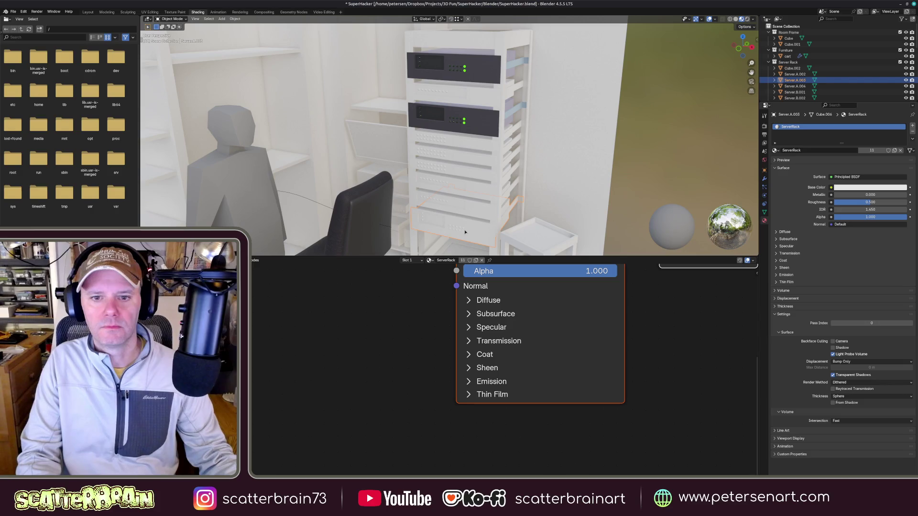
left_click(476, 191)
left_click(482, 124)
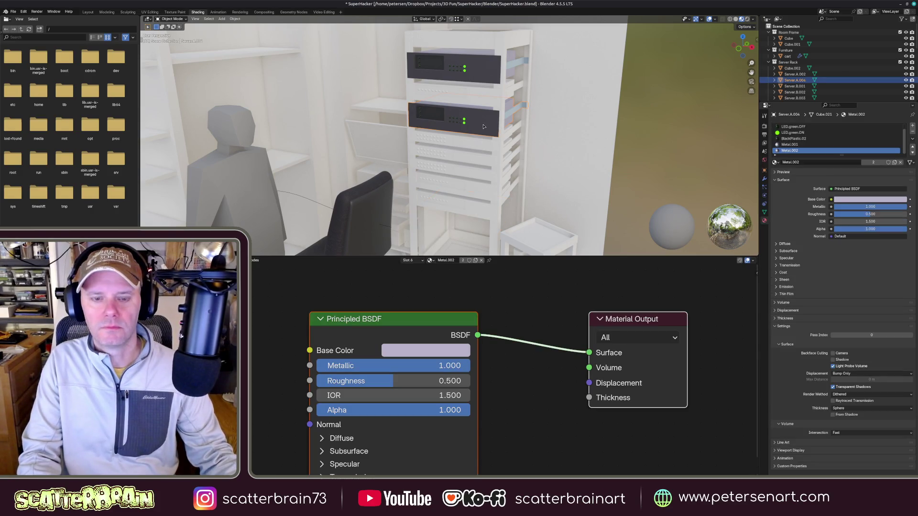
key("g")
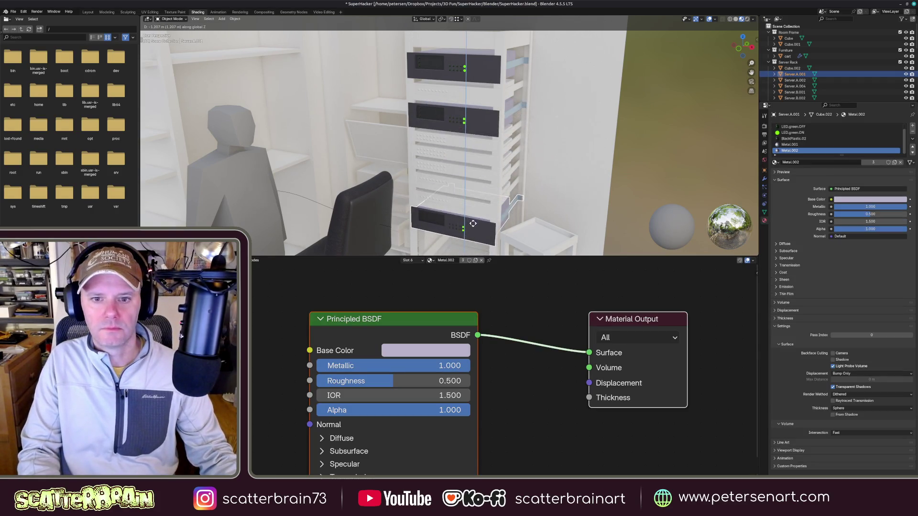
left_click(497, 216)
middle_click_drag(497, 215, 497, 201)
key("KP_1")
scroll(502, 201, "up", 3)
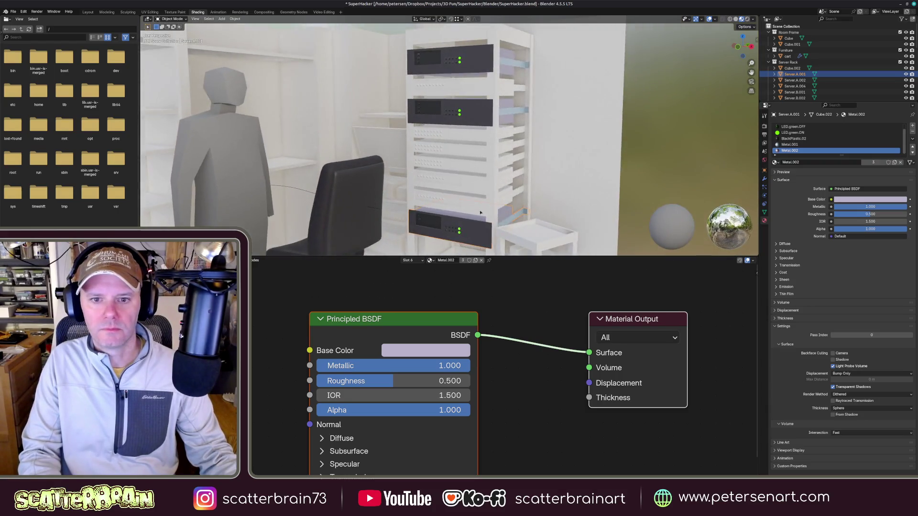
scroll(502, 180, "up", 3)
scroll(501, 143, "up", 3)
scroll(500, 125, "up", 2)
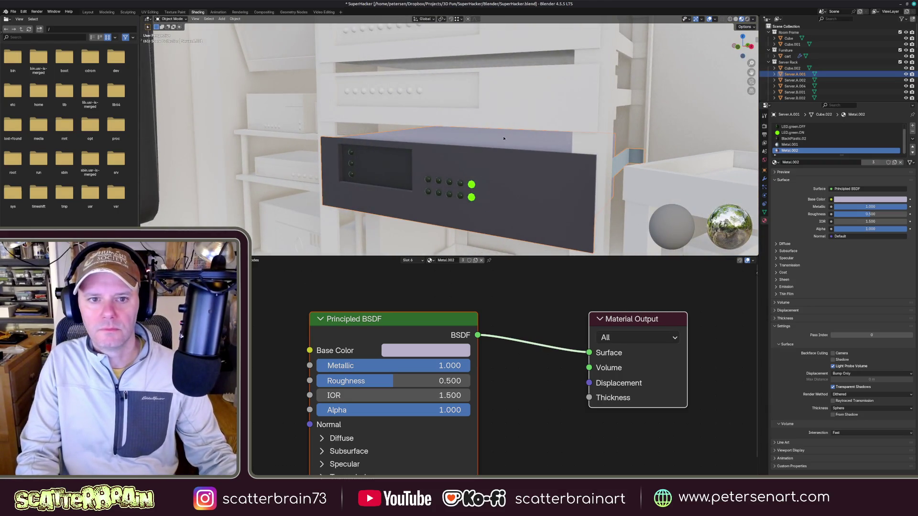
scroll(504, 138, "down", 5)
- Orbit in on the bottom unit and enter Edit Mode on its mesh
mouse_move(502, 144)
middle_mouse_down()
mouse_move(463, 188)
mouse_move(473, 173)
middle_mouse_up()
scroll(502, 157, "up", 4)
scroll(512, 149, "up", 2)
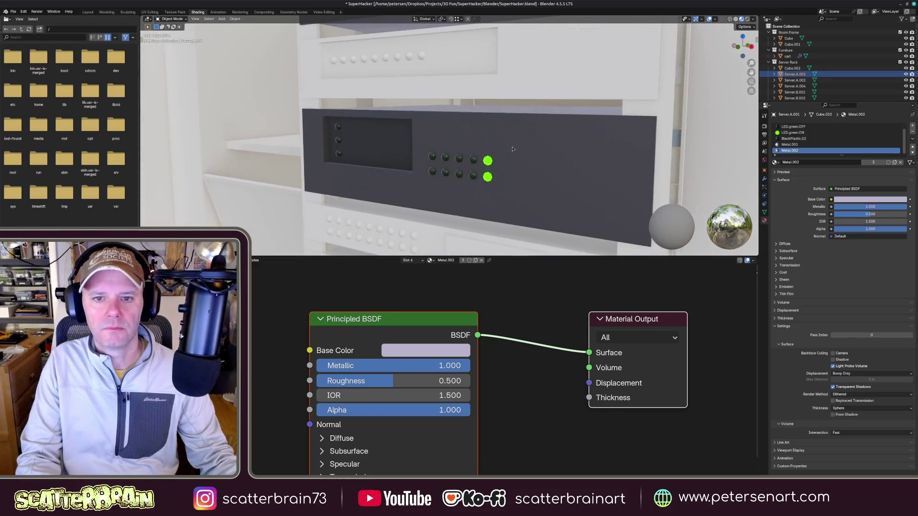
middle_click_drag(511, 148, 504, 185)
key("Tab")
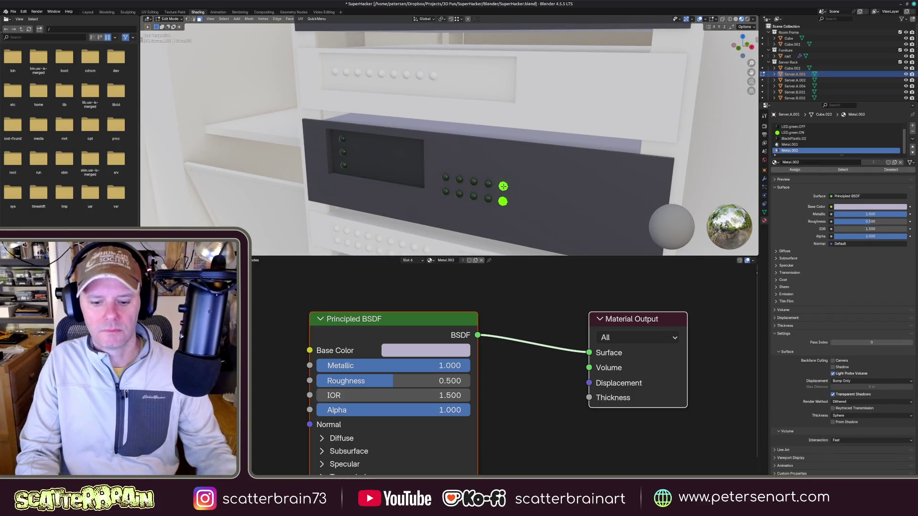
- Switch to the Server.A.004 unit and turn one right-hand front LED off with LED.green.OFF
key("Tab")
left_click(521, 172)
key("Tab")
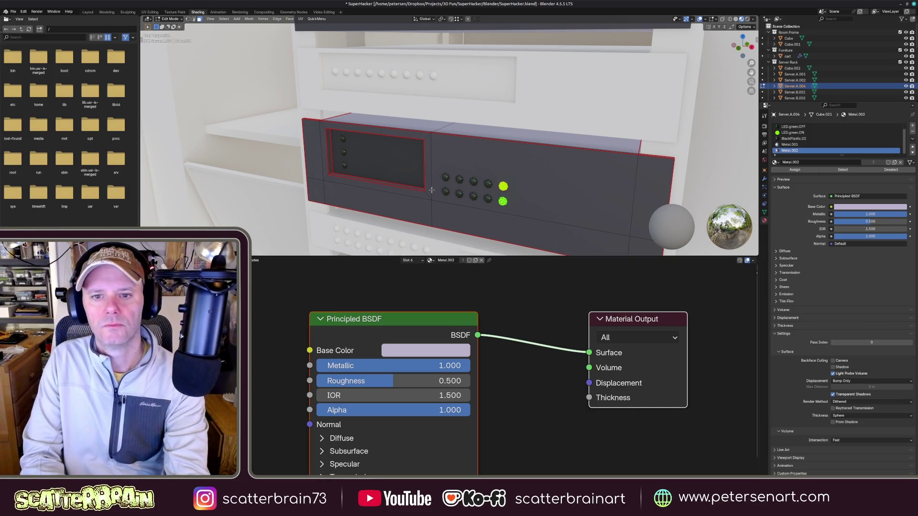
left_click(796, 126)
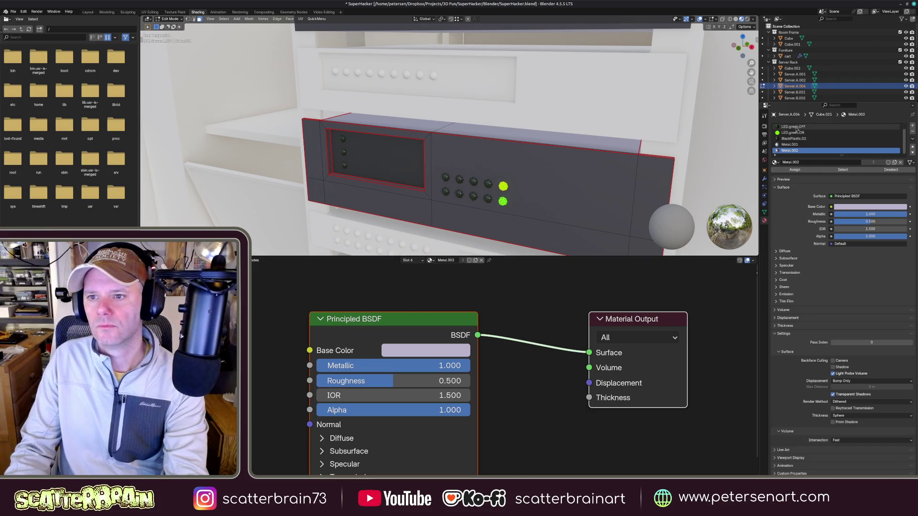
left_click(796, 169)
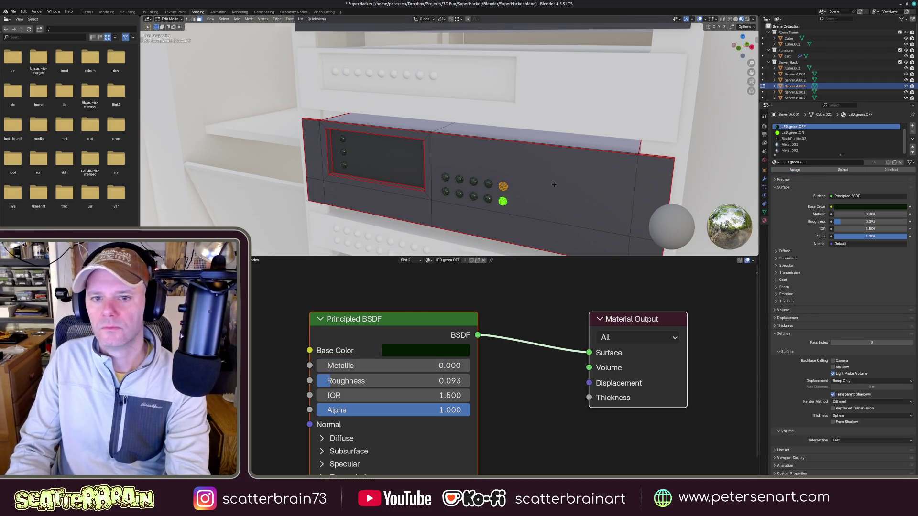
- Light the top LED beside the display with LED.green.ON and check the result
left_click(796, 133)
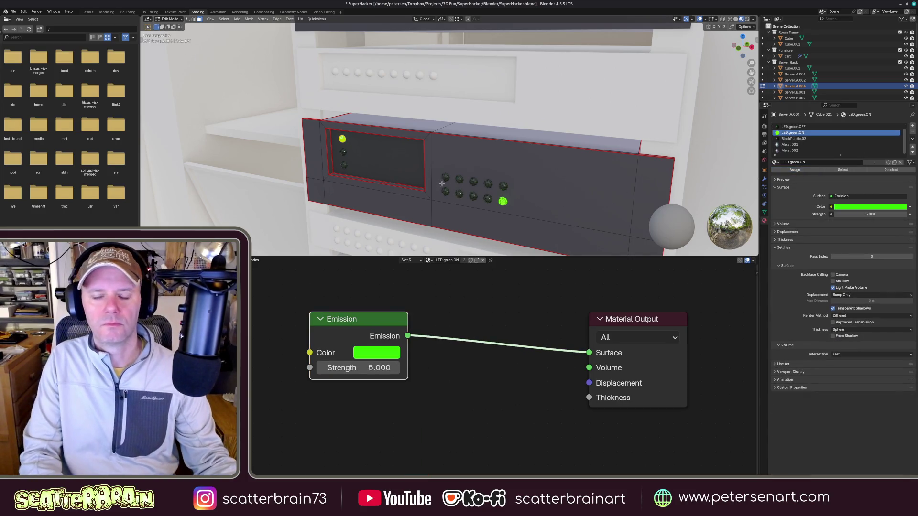
key("Tab")
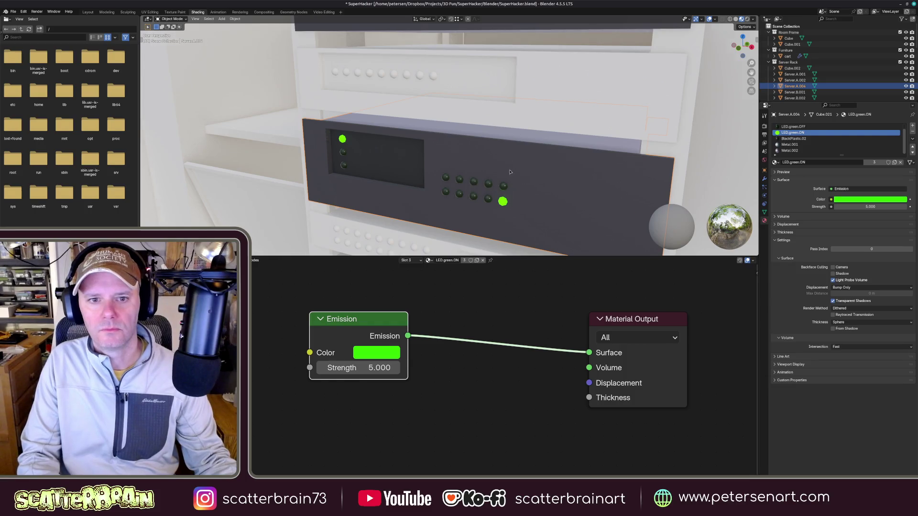
scroll(469, 187, "down", 4)
scroll(469, 215, "down", 2)
scroll(469, 217, "up", 2)
scroll(481, 186, "up", 3)
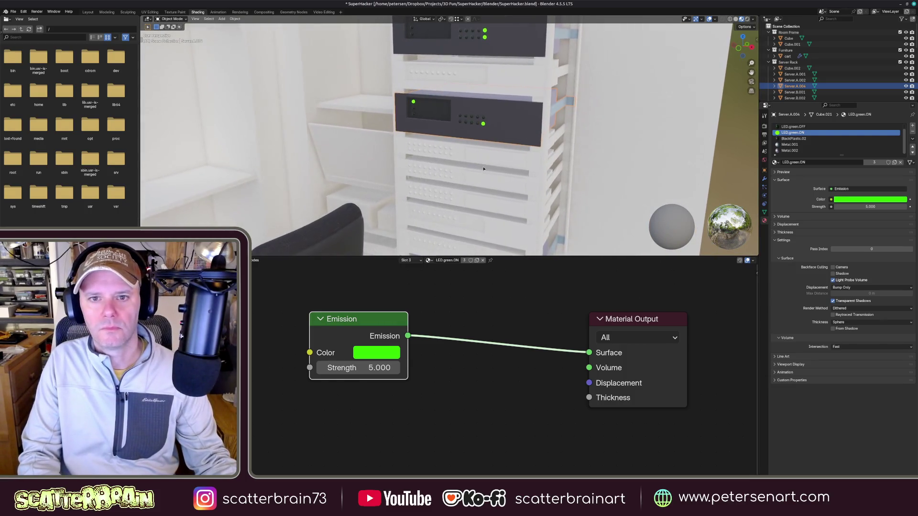
scroll(492, 166, "up", 2)
scroll(492, 165, "up", 2)
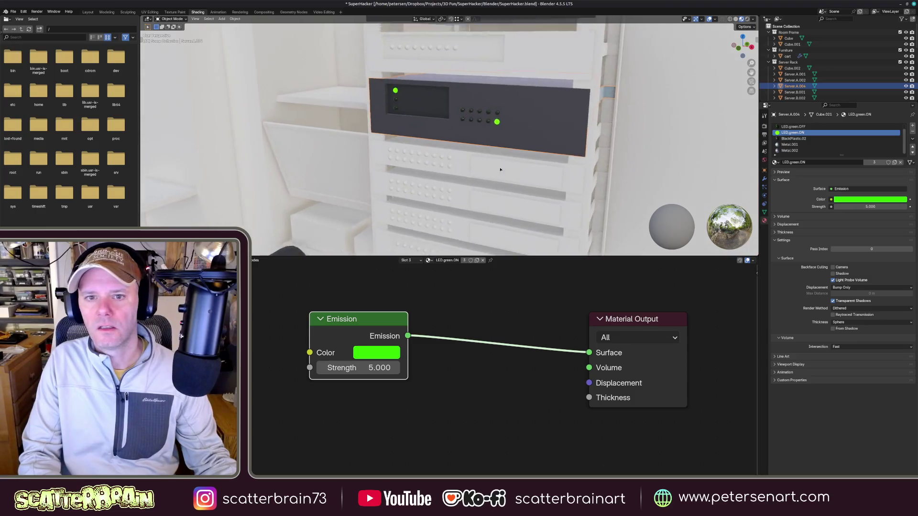
scroll(503, 151, "up", 3)
scroll(519, 133, "up", 2)
key("Tab")
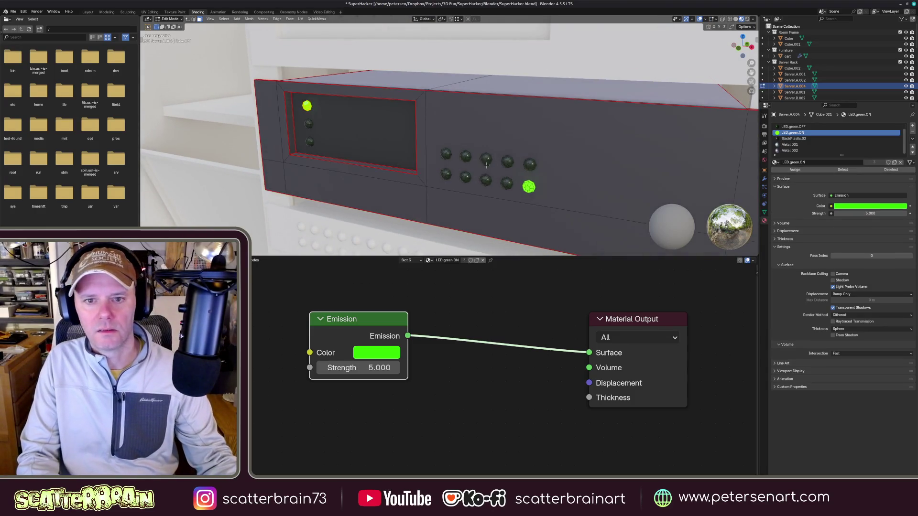
- Make the two leftmost lower-row grid LEDs glow green with LED.green.ON
left_click(793, 126)
left_click(446, 173)
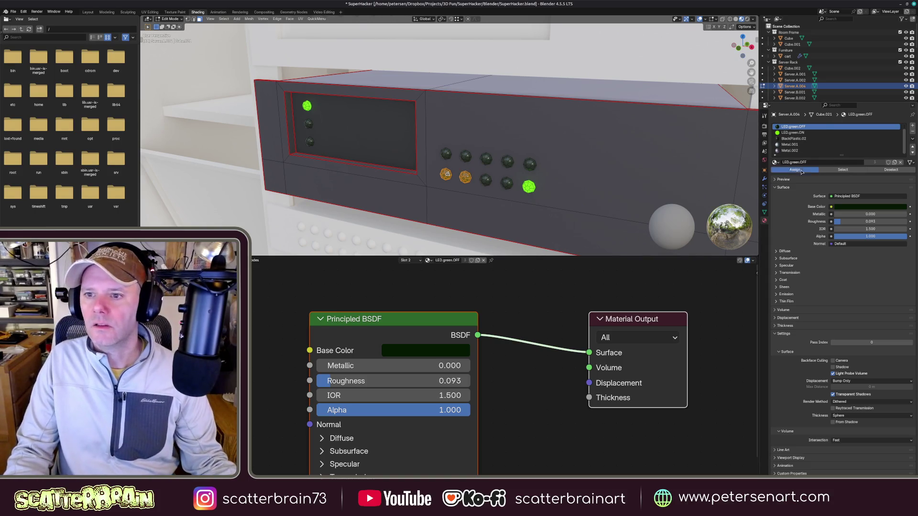
left_click(793, 133)
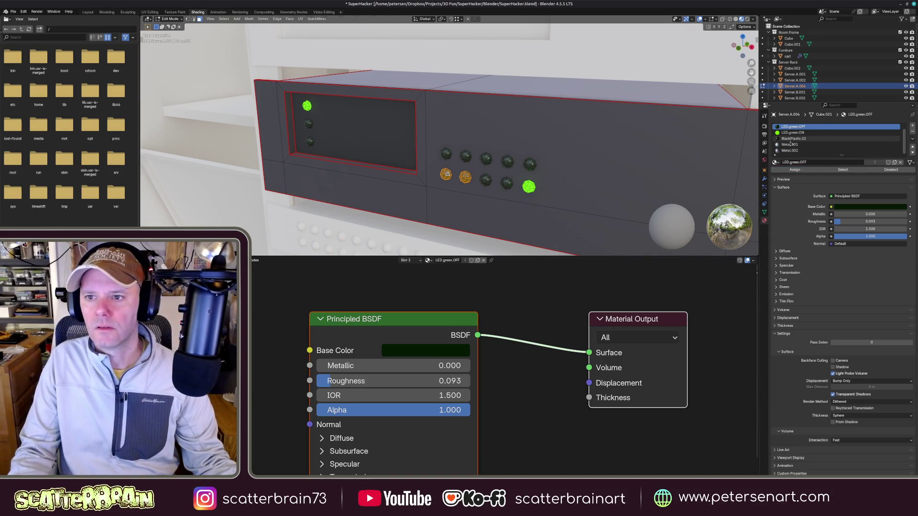
left_click(794, 169)
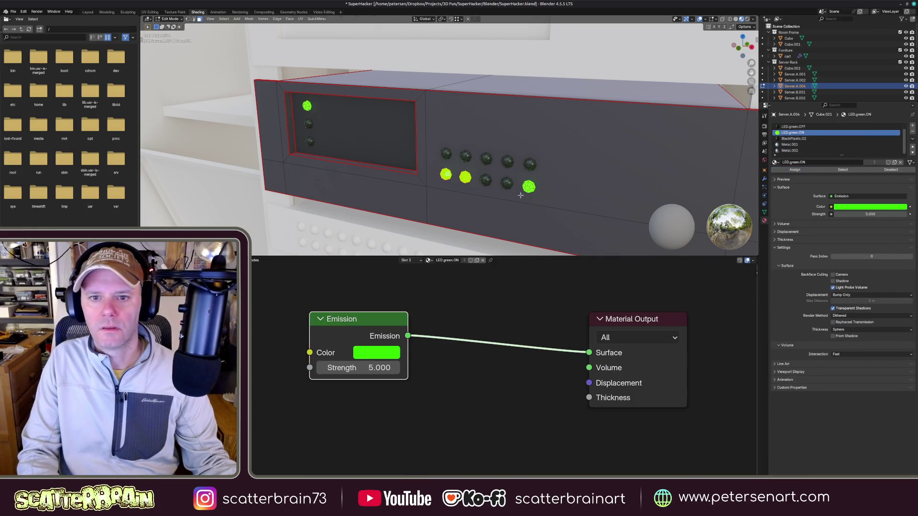
key("Tab")
- Re-enter editing and select the bottom LED beside the display for the next assignment
middle_click_drag(519, 195, 421, 168)
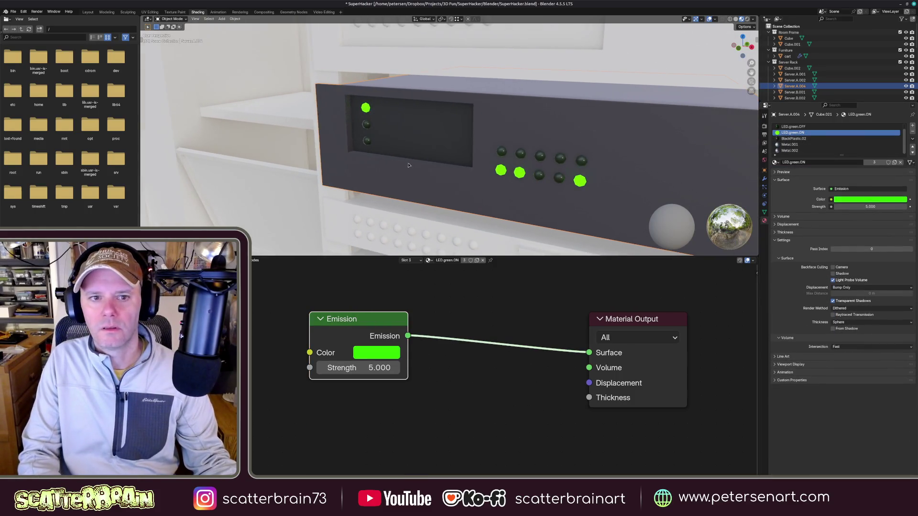
key("Tab")
left_click(368, 141)
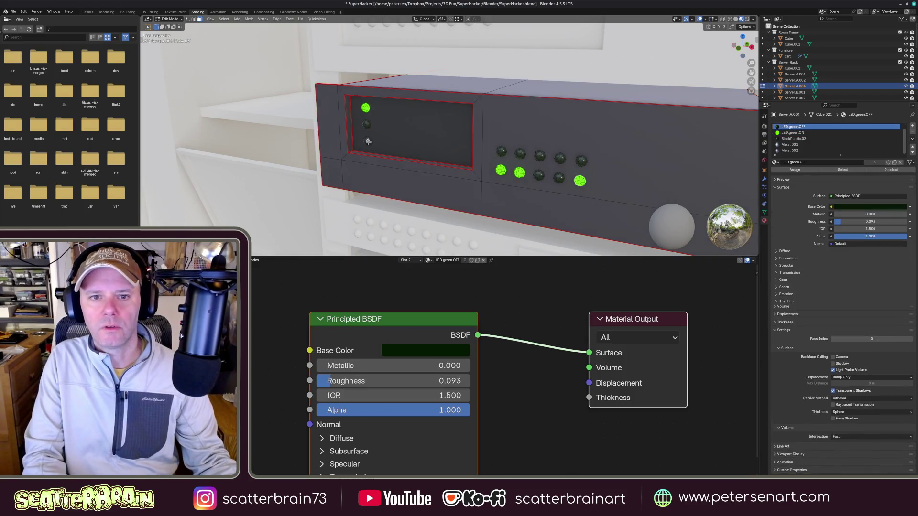
left_click(368, 140)
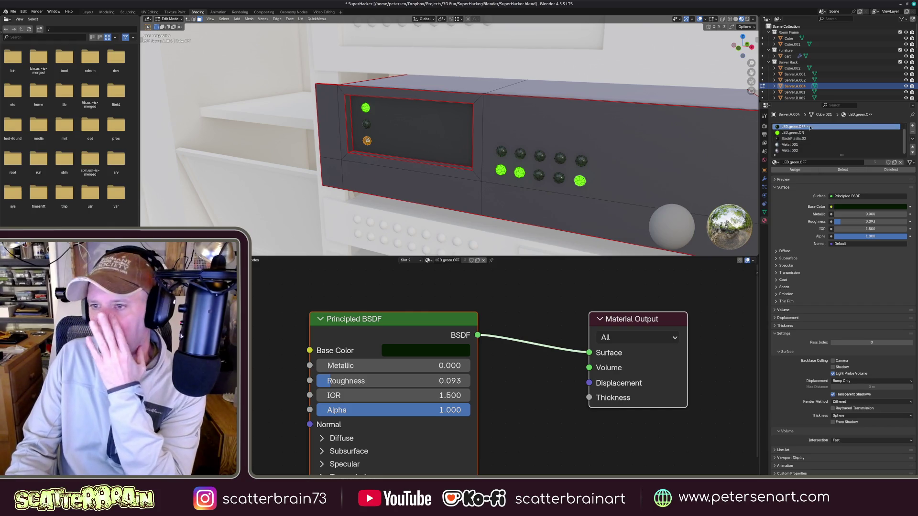
- Move LED.green.OFF to a newly added last material slot, discarding the temporary default material
left_click(911, 127)
left_click(789, 152)
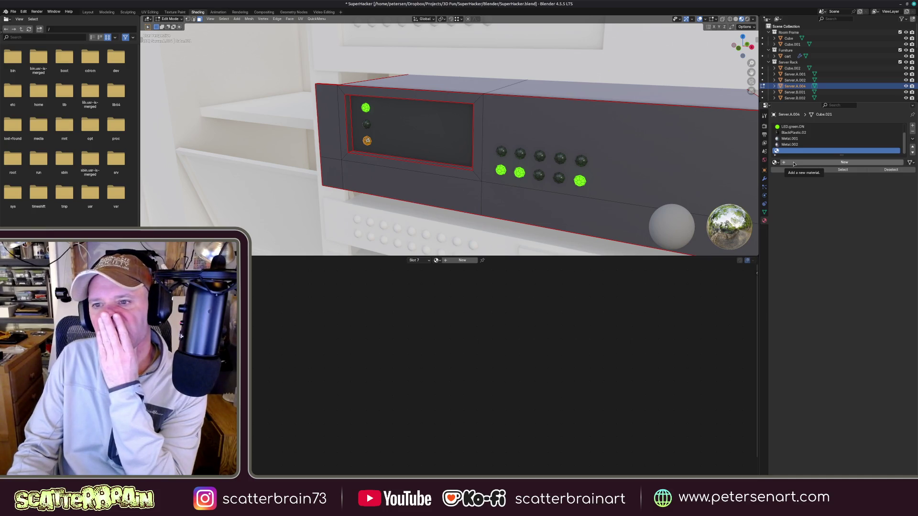
left_click(794, 162)
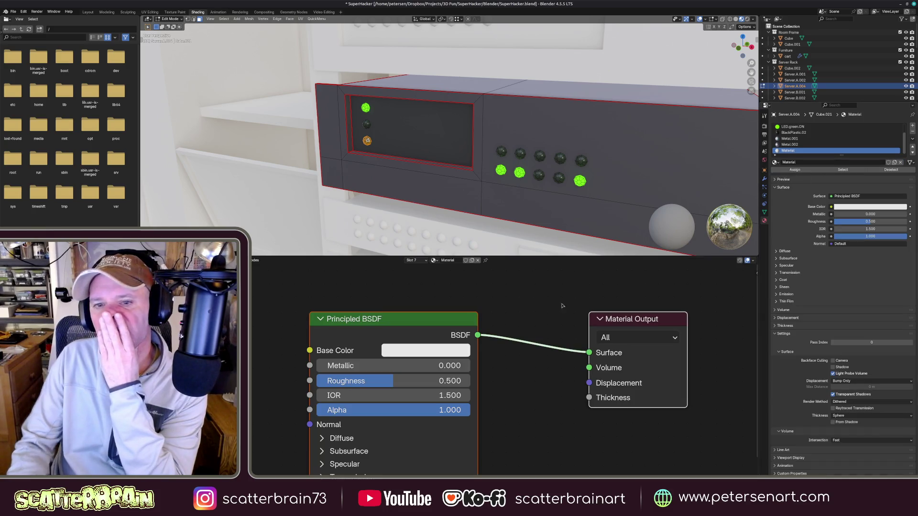
left_click(902, 162)
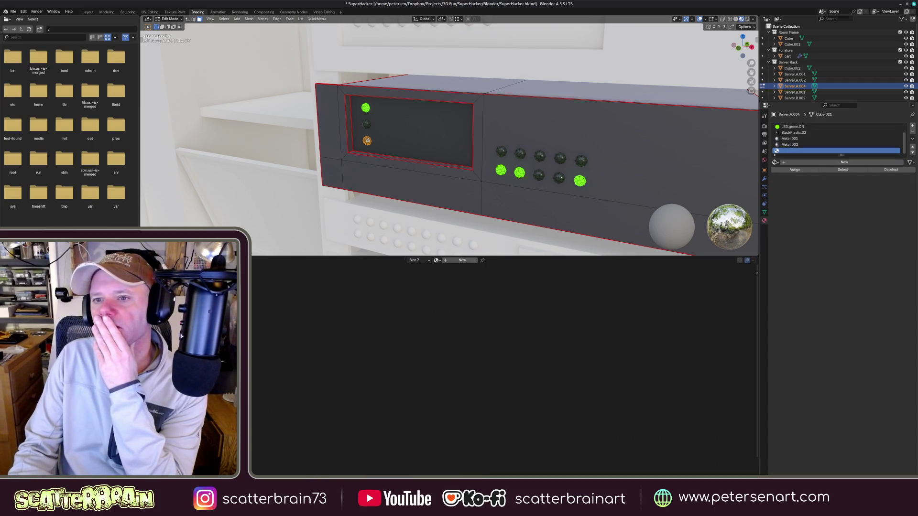
left_click(775, 162)
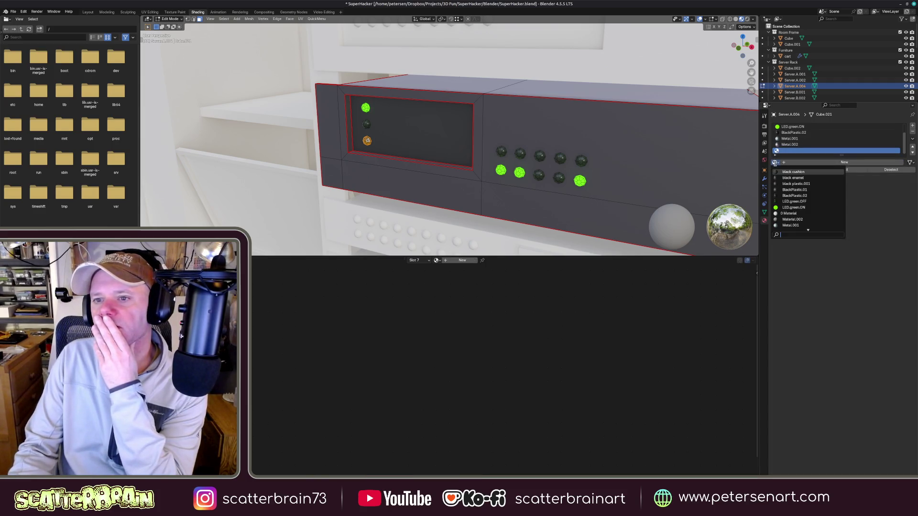
left_click(794, 202)
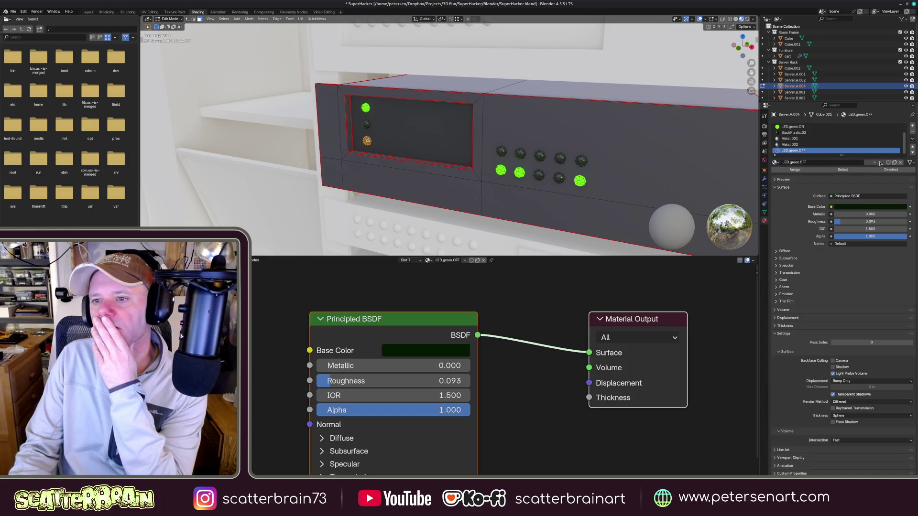
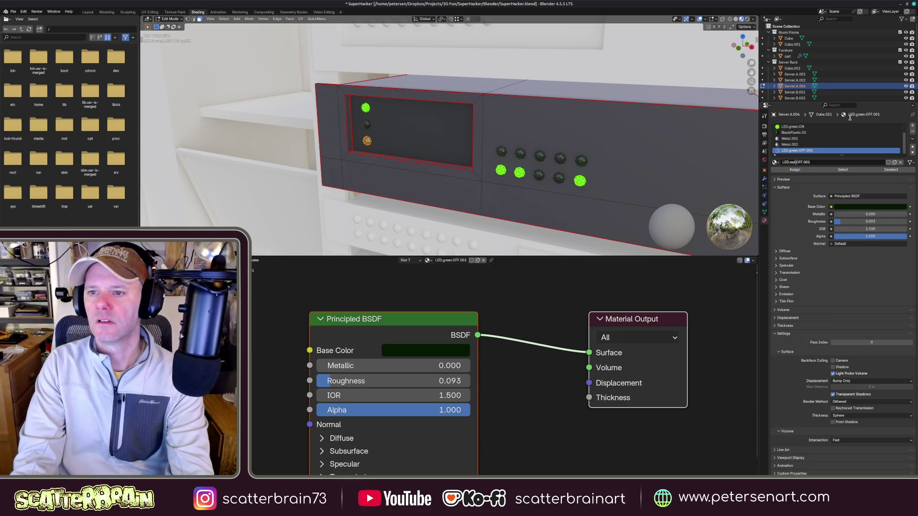
- Rename the material to LED.red.OFF and shift its base colour hue from green to dark red
key("BackSpace")
key("BackSpace")
type("red.OFF")
key("Return")
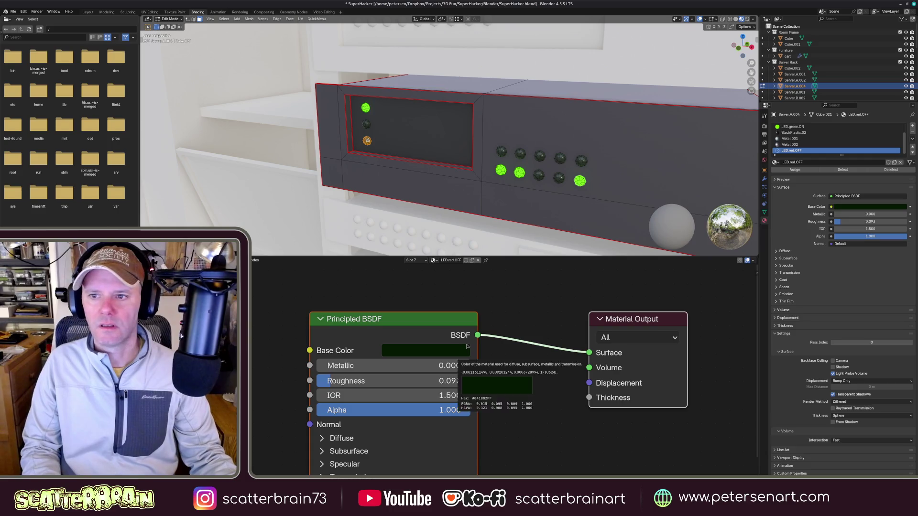
left_click(410, 353)
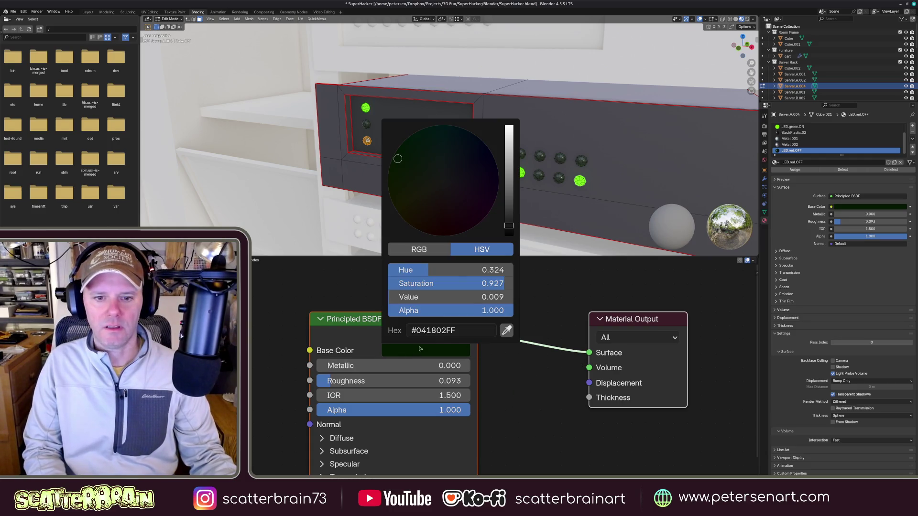
left_click_drag(428, 270, 392, 267)
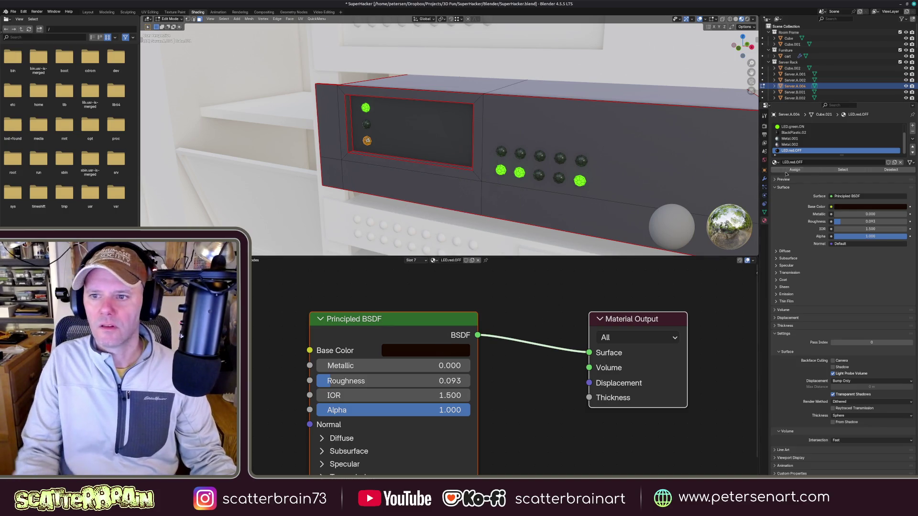
key("Tab")
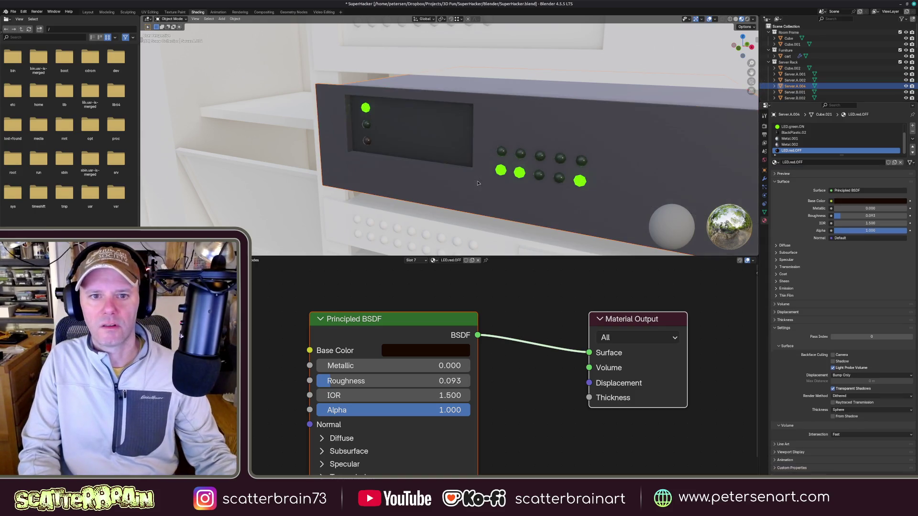
scroll(475, 134, "down", 4)
- Select an LED on Server.A.002 in Edit Mode and enlarge its material slot list
middle_click_drag(458, 137, 431, 165)
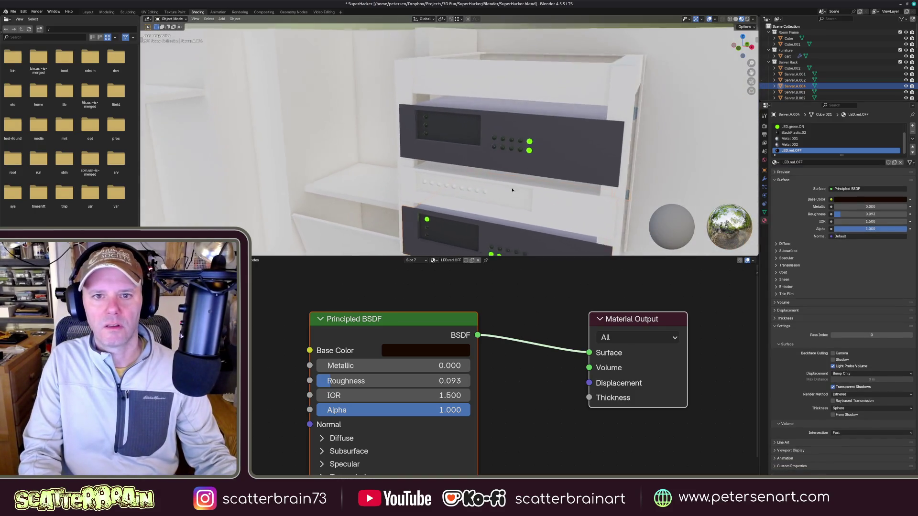
scroll(450, 149, "up", 4)
left_click(449, 149)
key("Tab")
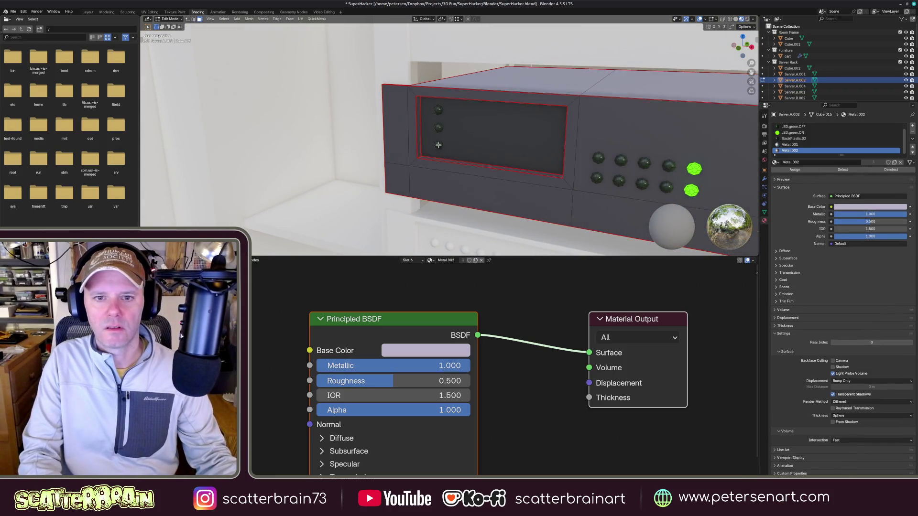
left_click(438, 145)
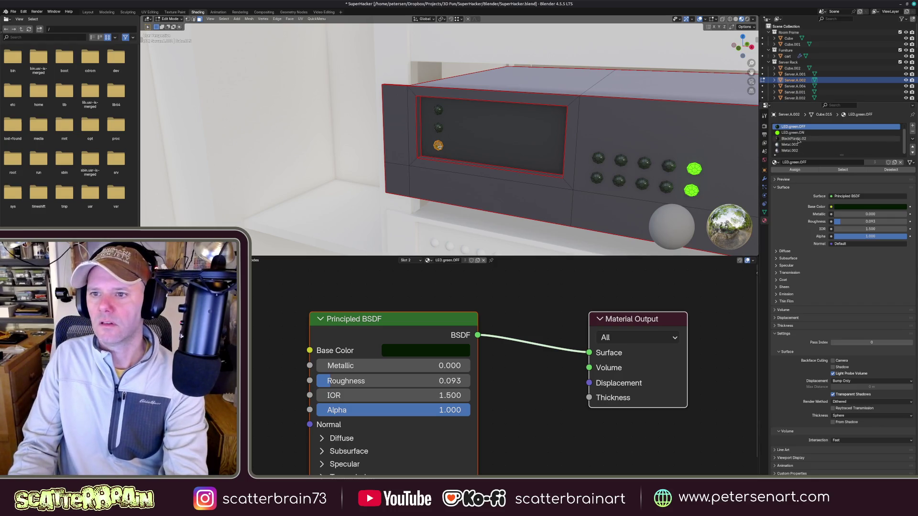
left_click_drag(841, 155, 880, 210)
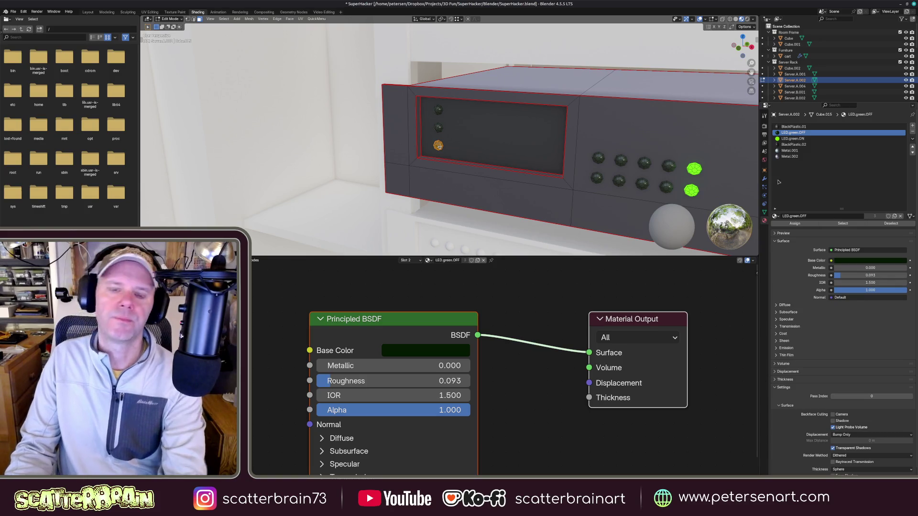
key("Tab")
scroll(547, 226, "down", 3)
scroll(547, 225, "down", 3)
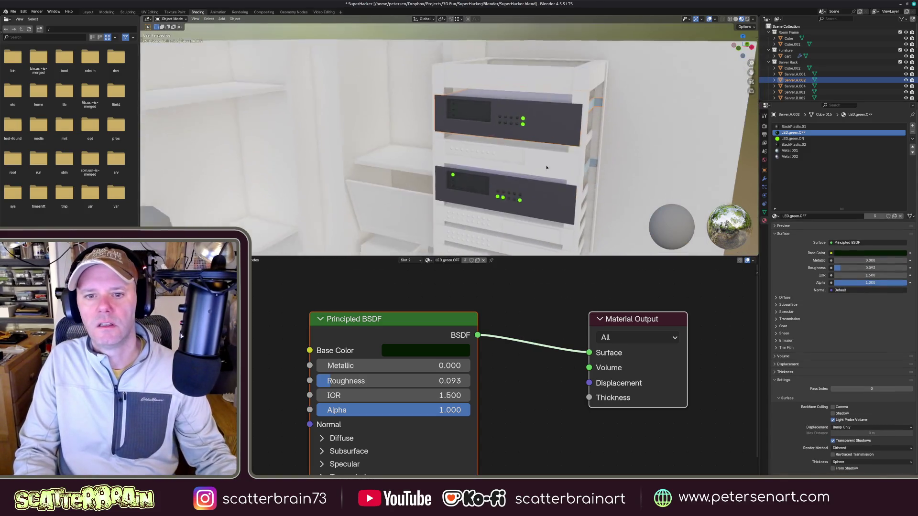
- Select the server units with Server.A.004 active and its Metal.002 slot highlighted
left_click(516, 167)
middle_click_drag(516, 167, 516, 167)
left_click(811, 156)
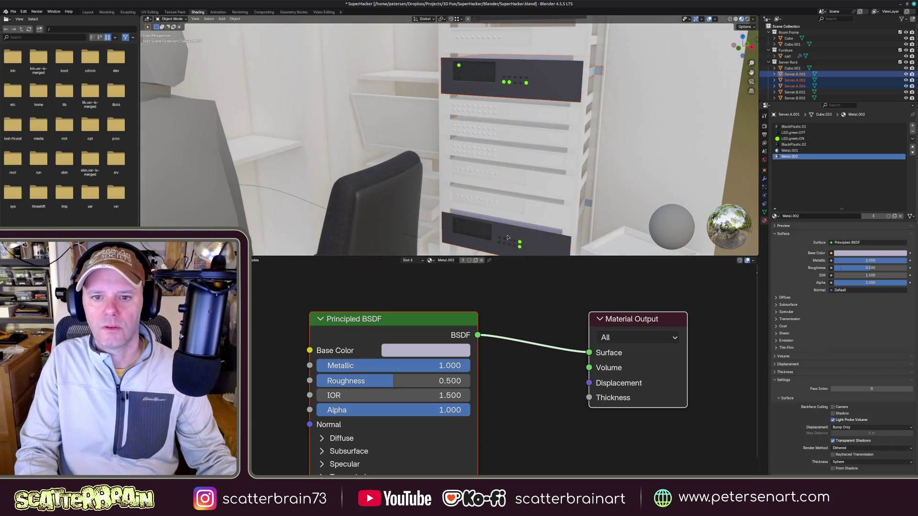
left_click(911, 147)
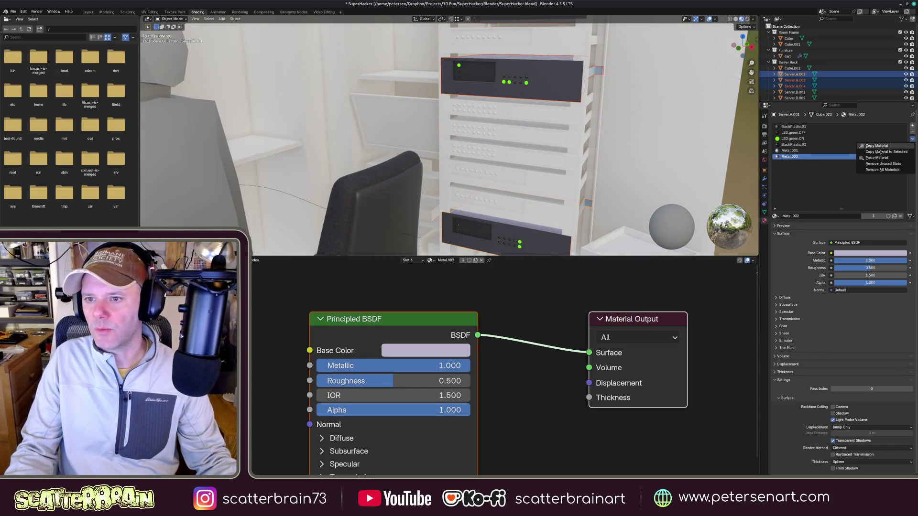
left_click(885, 151)
middle_click_drag(538, 239, 496, 227)
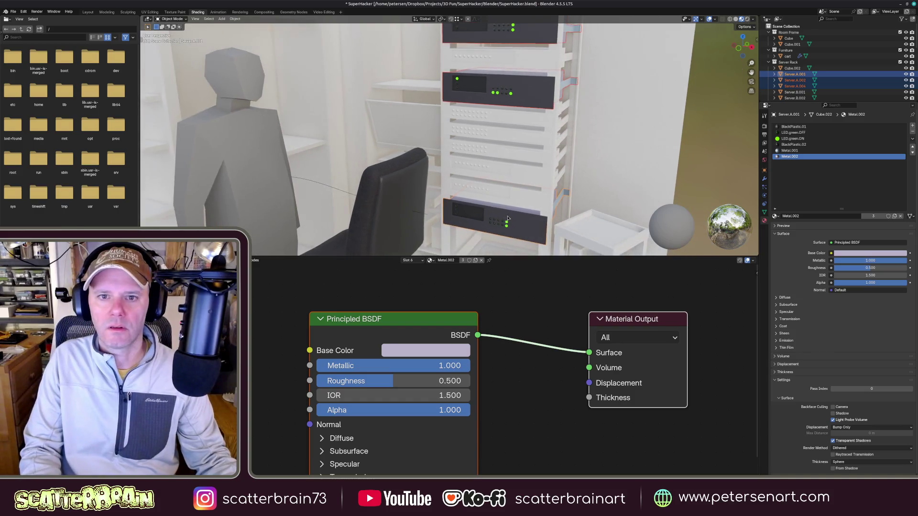
middle_click_drag(526, 131, 517, 143)
left_click(502, 165)
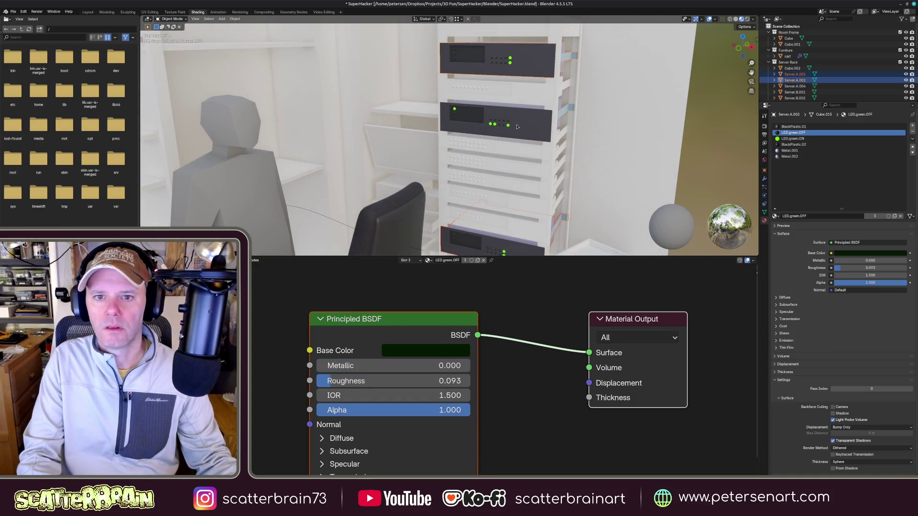
- Copy LED.red.OFF to the selected servers' material slots and move it up the slot order
left_click(911, 148)
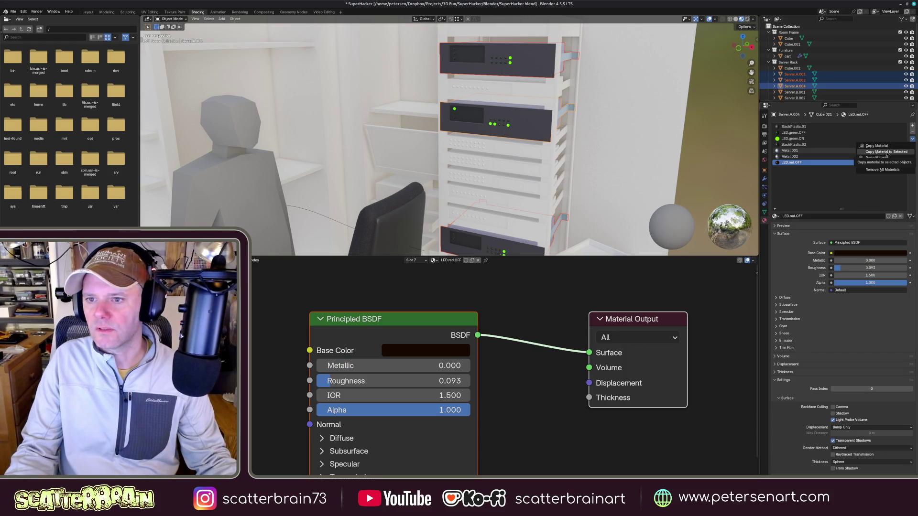
left_click(886, 152)
left_click(912, 148)
left_click(913, 148)
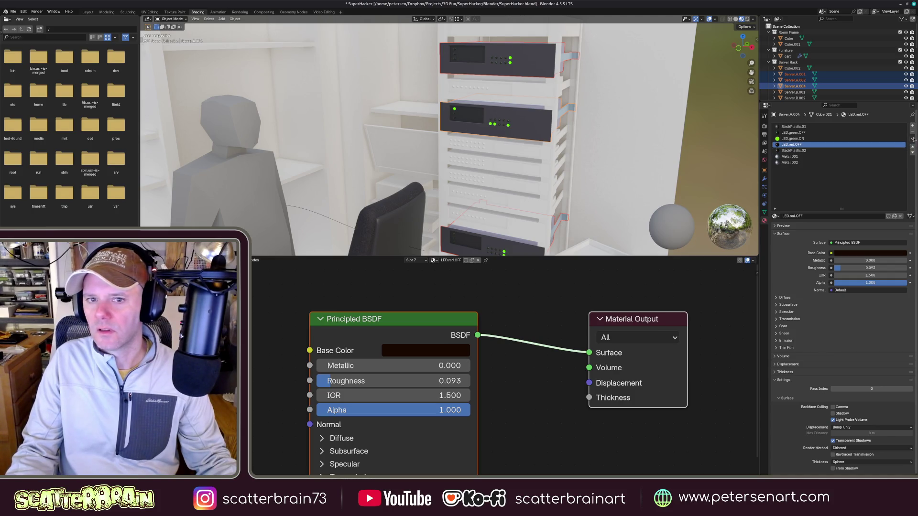
left_click(912, 141)
left_click(886, 152)
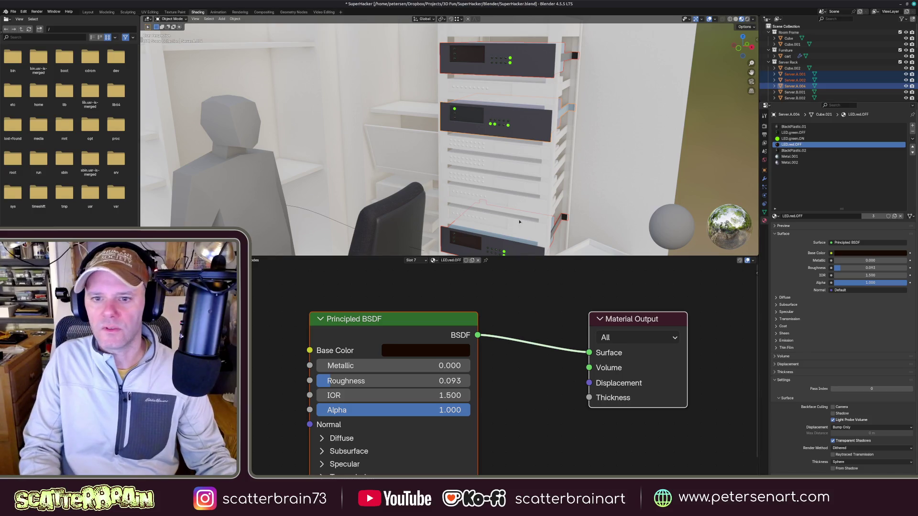
- Make Server.A.001 the active server and enter Edit Mode on its mesh
middle_click_drag(531, 210, 523, 233)
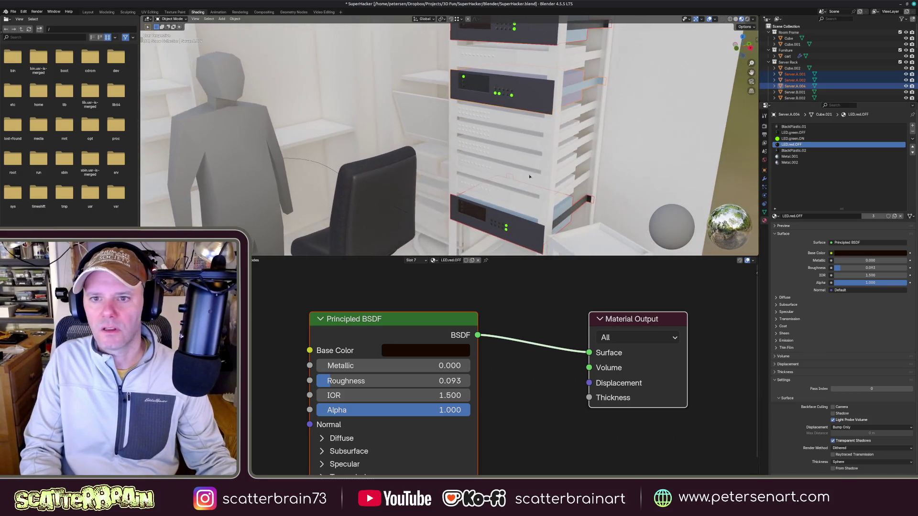
left_click(581, 211)
mouse_move(567, 215)
middle_mouse_down()
mouse_move(533, 219)
mouse_move(529, 210)
middle_mouse_up()
key("Tab")
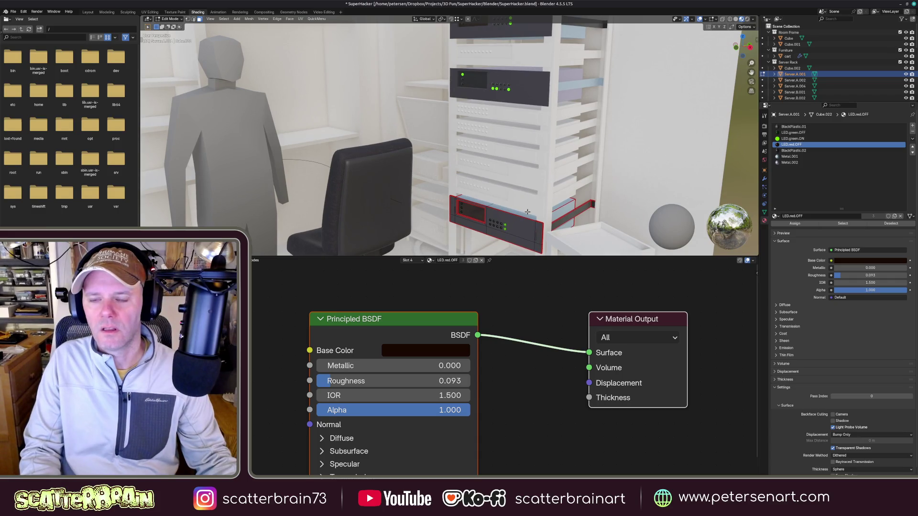
- Isolate Server.A.001 in Local View while editing its mesh
middle_click_drag(527, 210, 530, 210)
key("Tab")
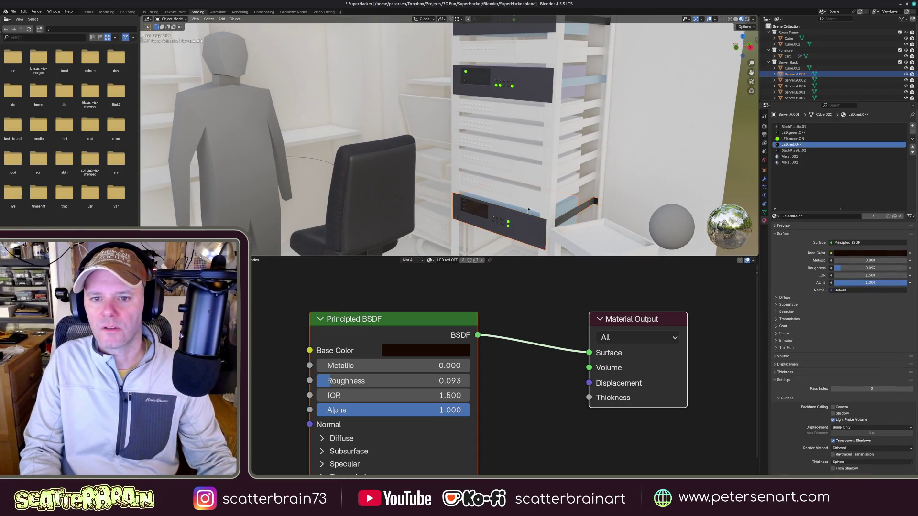
key("Tab")
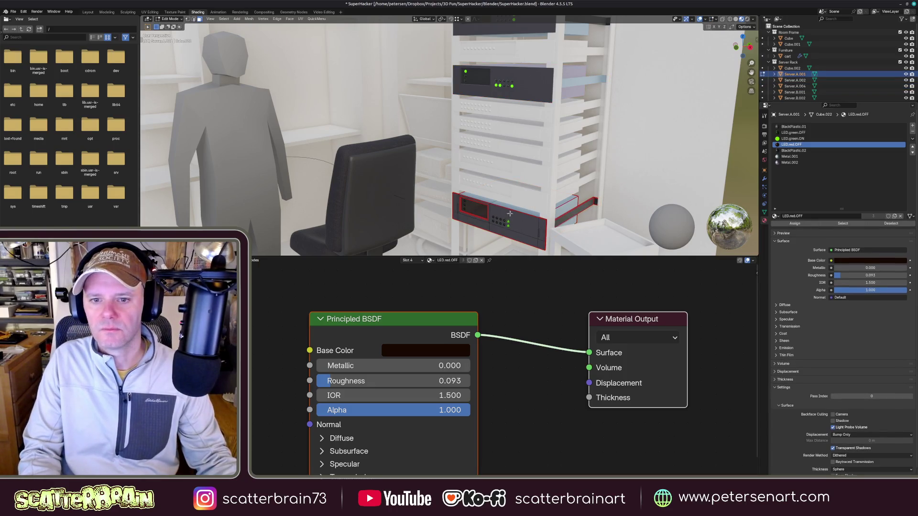
scroll(516, 206, "up", 3)
middle_click_drag(515, 206, 502, 165)
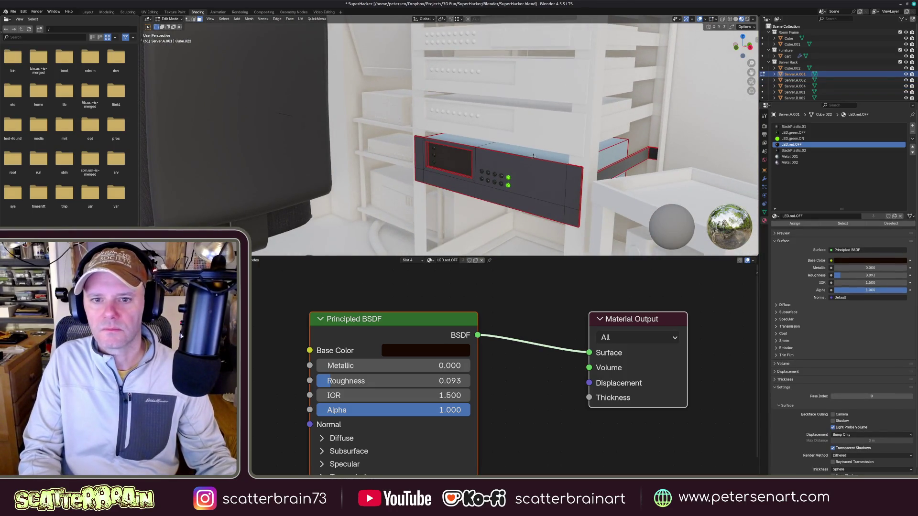
key("slash")
middle_click_drag(502, 143, 511, 157)
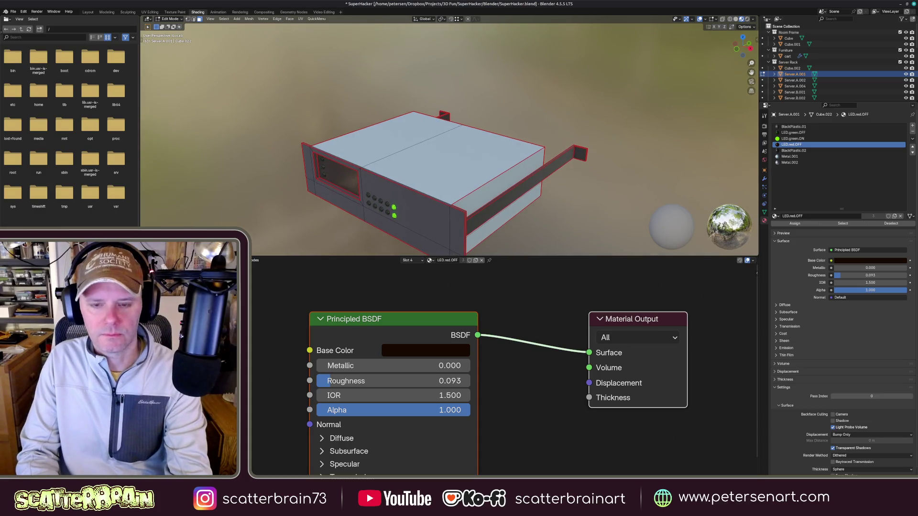
- Select the server's whole side rail faces
left_click(551, 148)
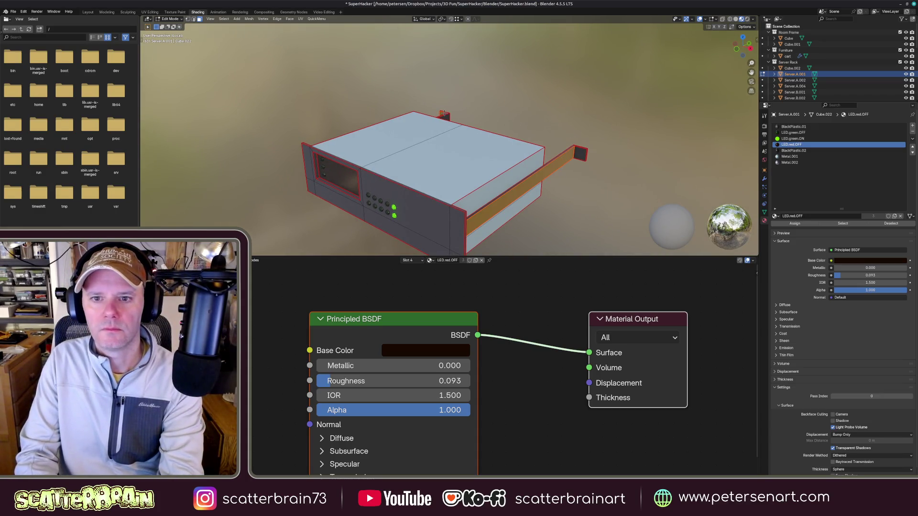
left_click(567, 156)
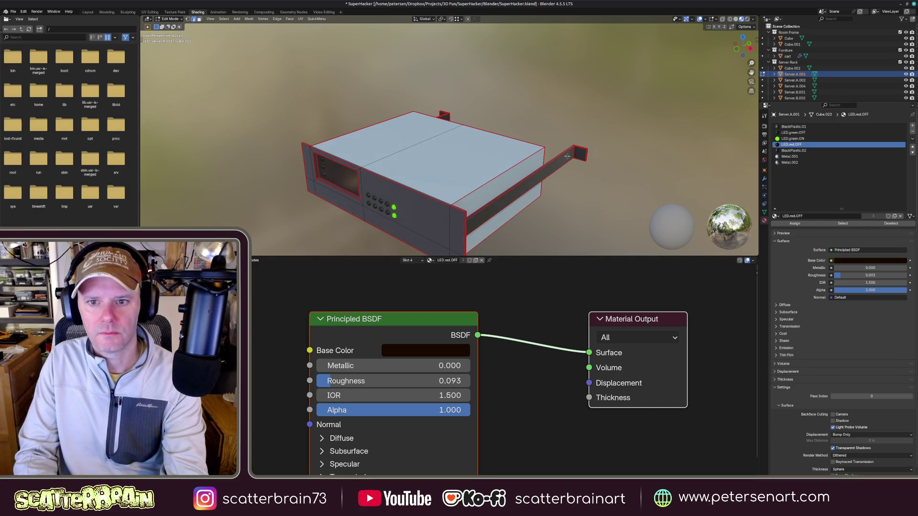
left_click(567, 154)
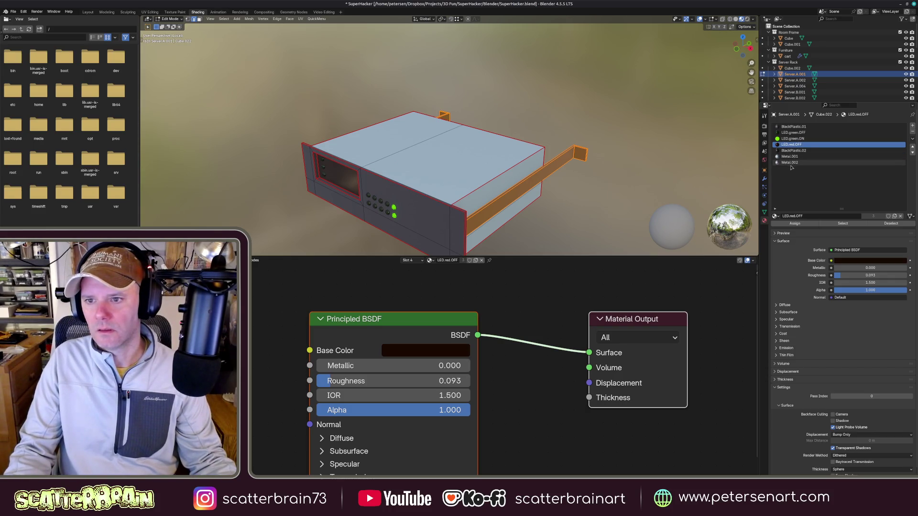
- Assign Metal.001 then Metal.002 to the selected rail faces, checking the result in the full room
left_click(793, 157)
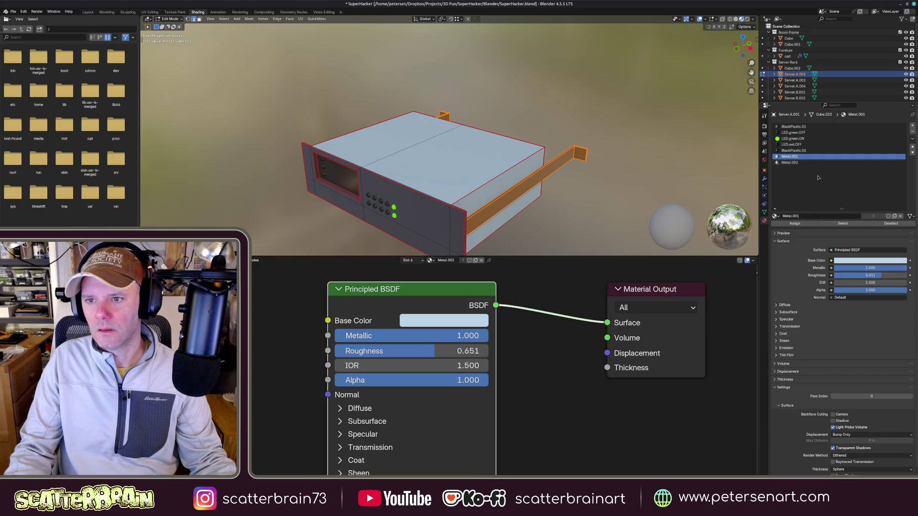
left_click(796, 225)
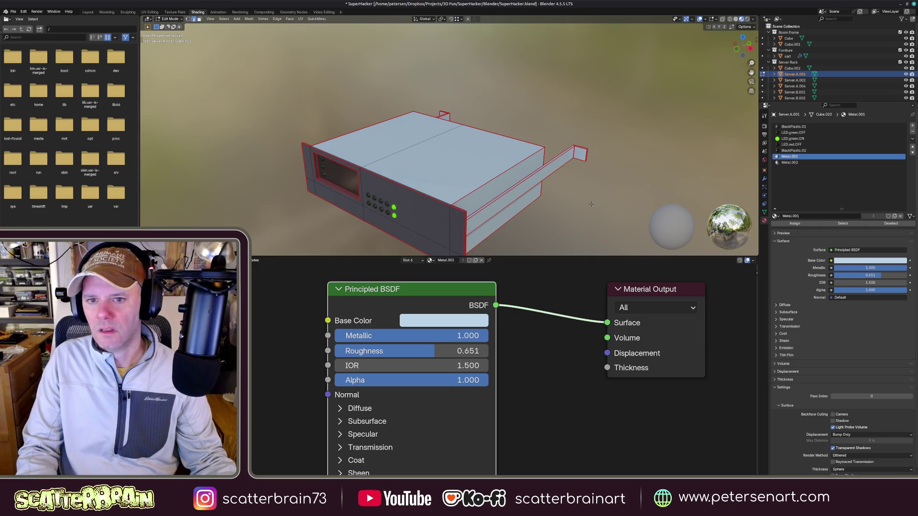
left_click(792, 162)
left_click(797, 224)
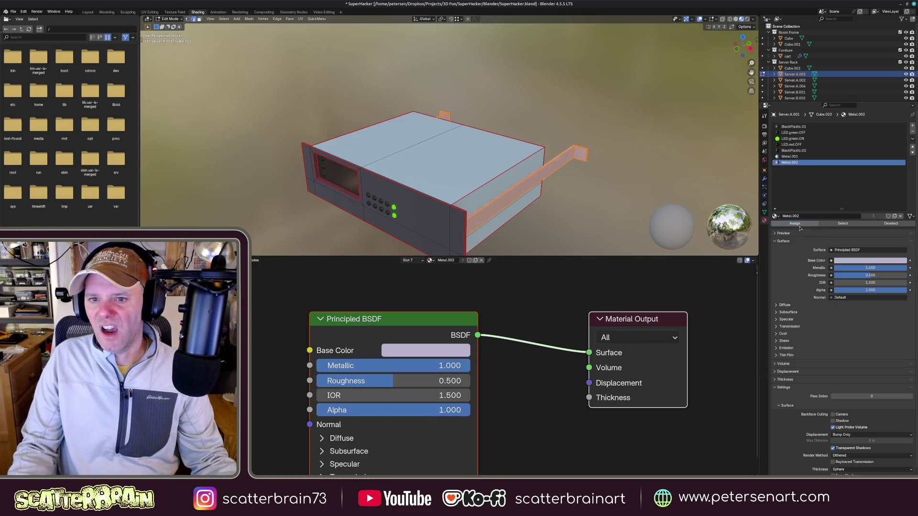
scroll(544, 175, "down", 2)
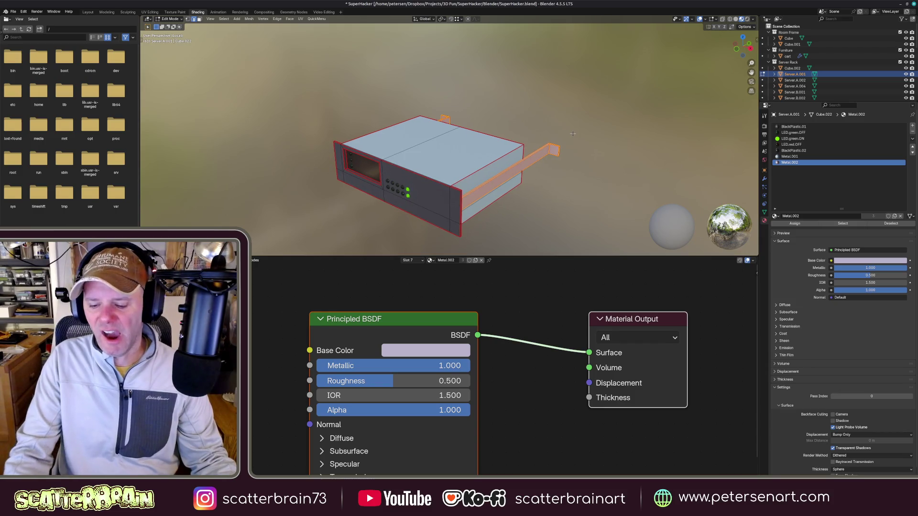
key("KP_0")
scroll(543, 143, "up", 3)
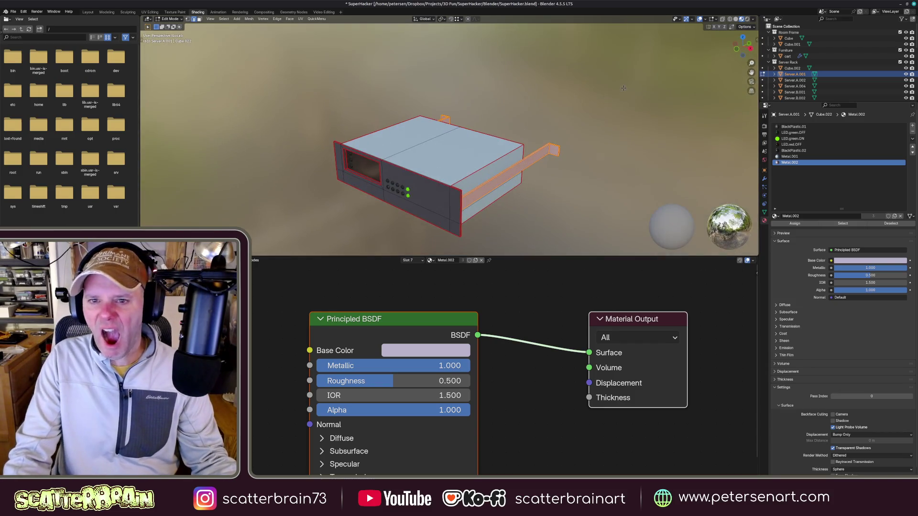
key("KP_Divide")
scroll(502, 144, "down", 3)
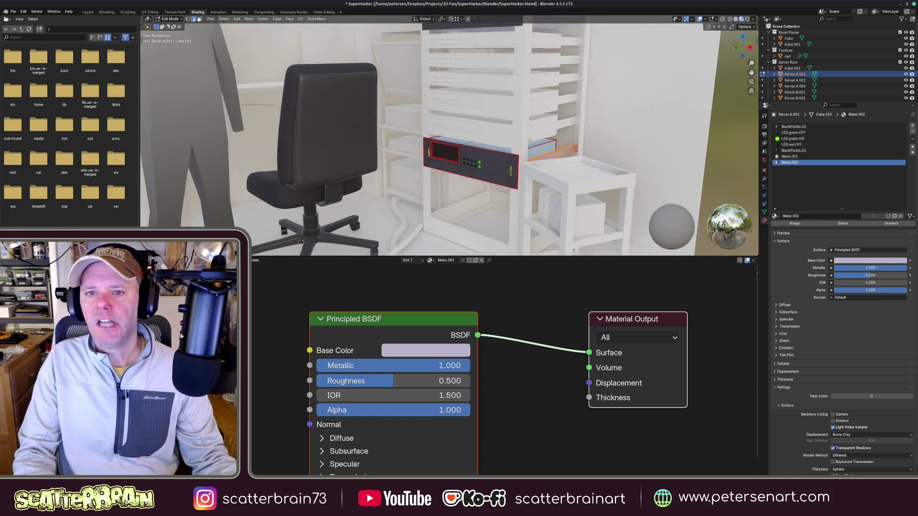
mouse_move(467, 144)
middle_mouse_down()
mouse_move(517, 176)
mouse_move(534, 165)
middle_mouse_up()
scroll(516, 176, "up", 3)
key("KP_Divide")
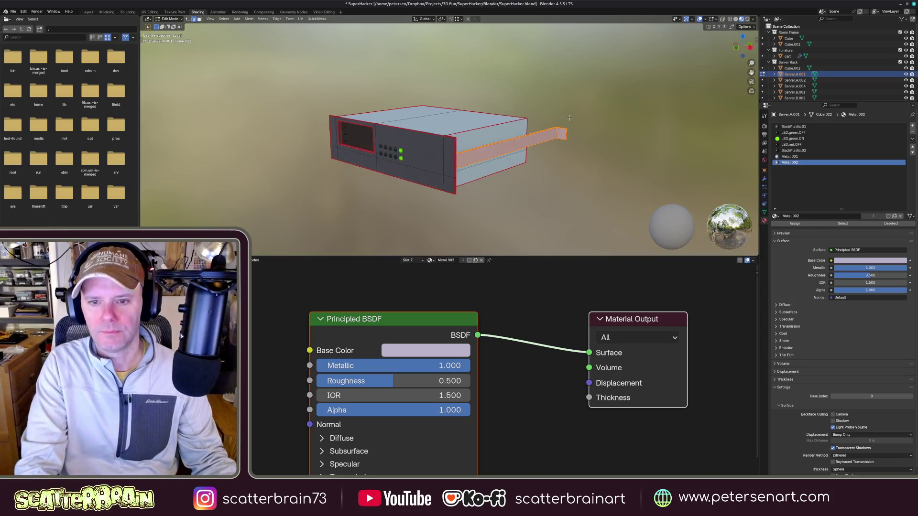
scroll(528, 163, "up", 2)
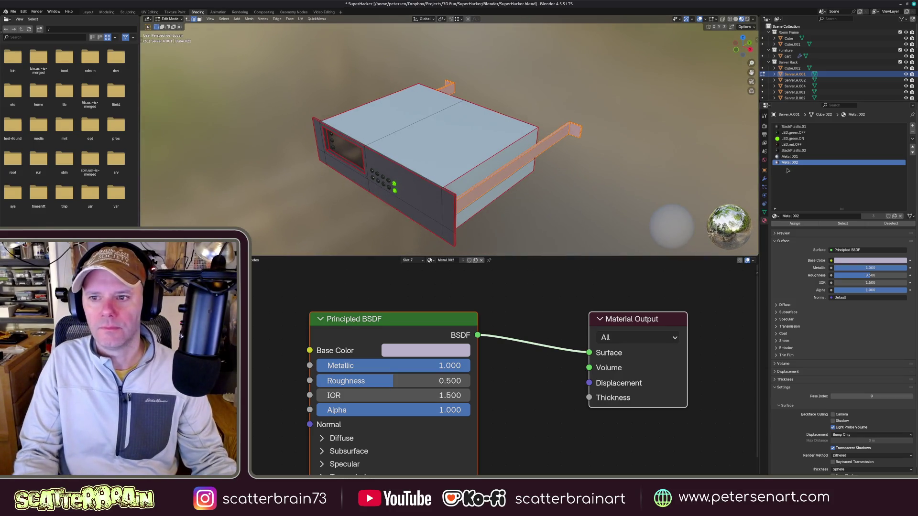
- Assign Metal.001 to the rail faces, then select a side casing face
left_click(791, 157)
left_click(794, 224)
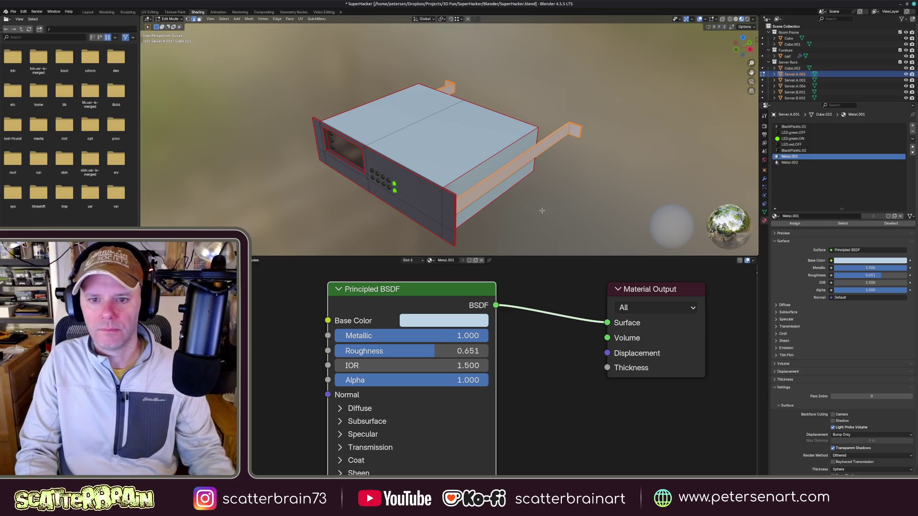
key("alt+a")
mouse_move(542, 211)
middle_mouse_down()
mouse_move(523, 185)
mouse_move(462, 149)
mouse_move(489, 163)
middle_mouse_up()
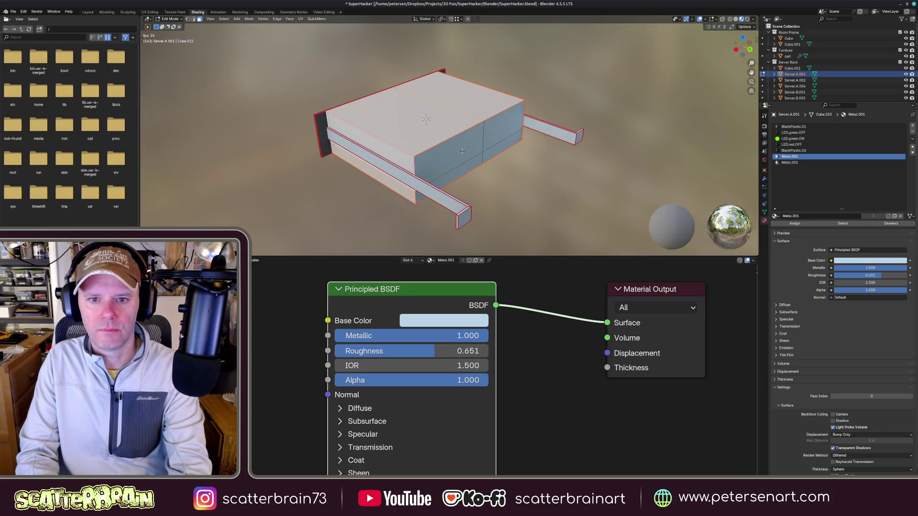
left_click(490, 163)
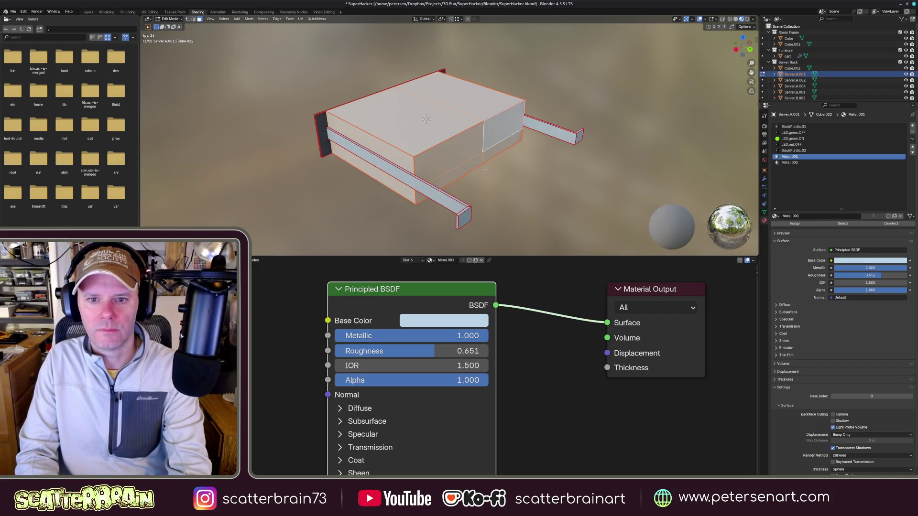
- Assign Metal.002 to the side casing face and return to Object Mode
middle_click_drag(487, 169, 668, 143)
left_click(794, 162)
left_click(795, 224)
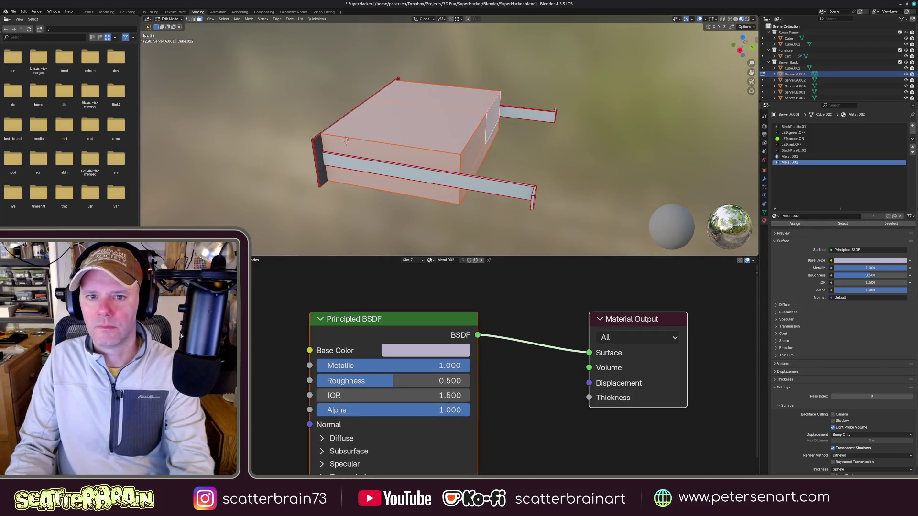
middle_click_drag(431, 157, 499, 168)
key("Tab")
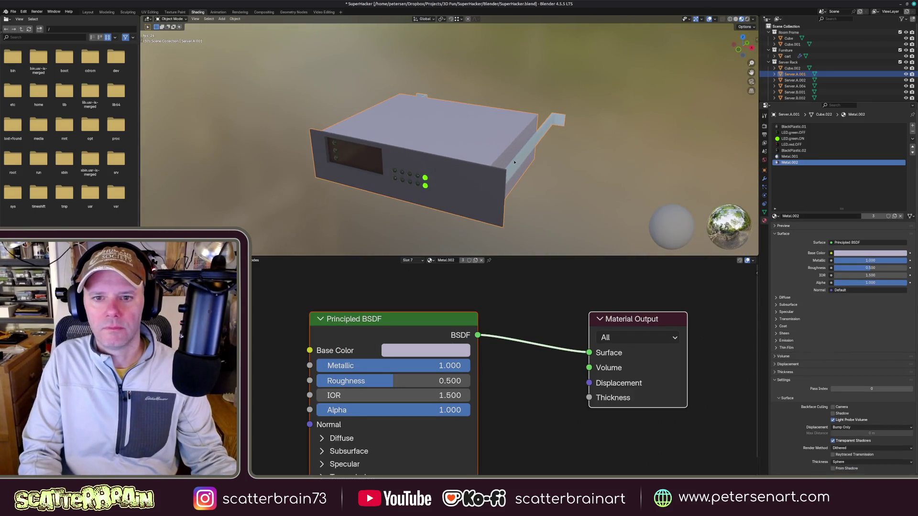
- Select Server.A.002 and Server.A.004 together and isolate them in Local View
key("slash")
mouse_move(508, 105)
middle_mouse_down()
mouse_move(459, 129)
mouse_move(475, 143)
mouse_move(466, 151)
mouse_move(474, 174)
middle_mouse_up()
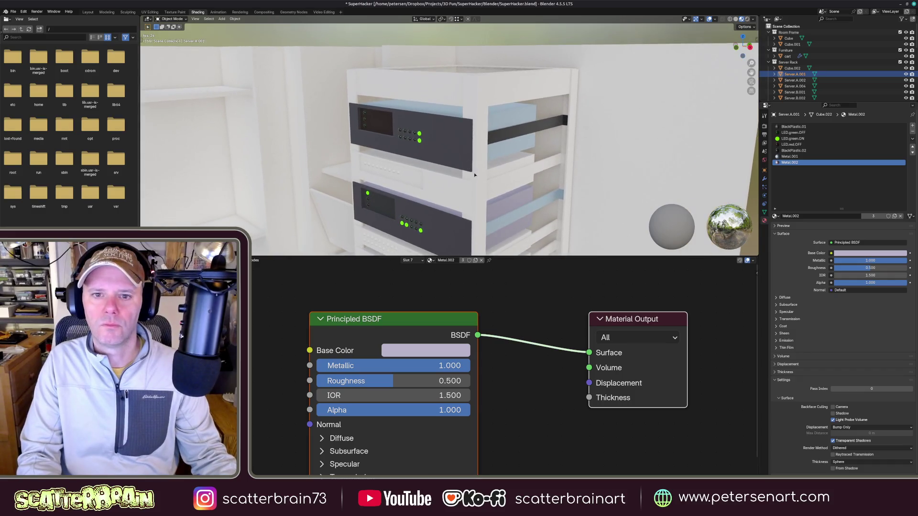
left_click(502, 138)
scroll(502, 150, "up", 2)
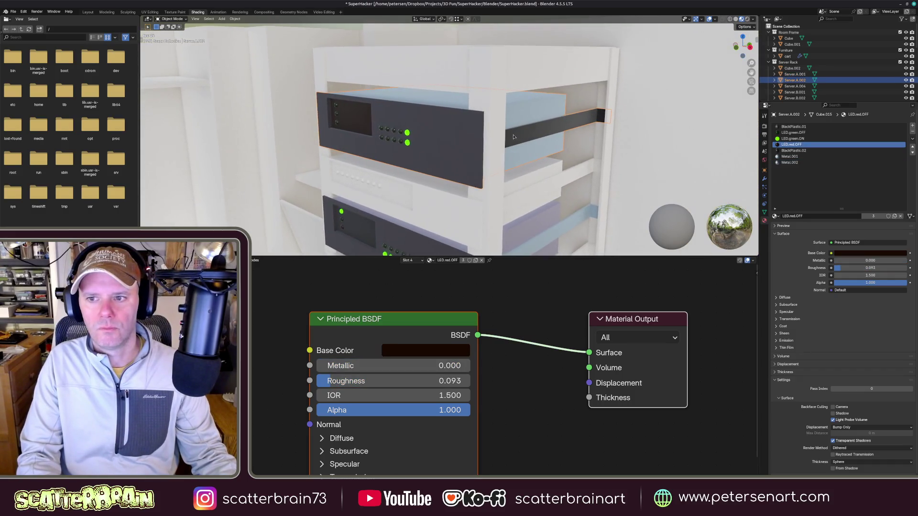
scroll(502, 149, "up", 2)
scroll(502, 149, "up", 1)
middle_click_drag(503, 149, 500, 170, "shift")
left_click(512, 217, "shift")
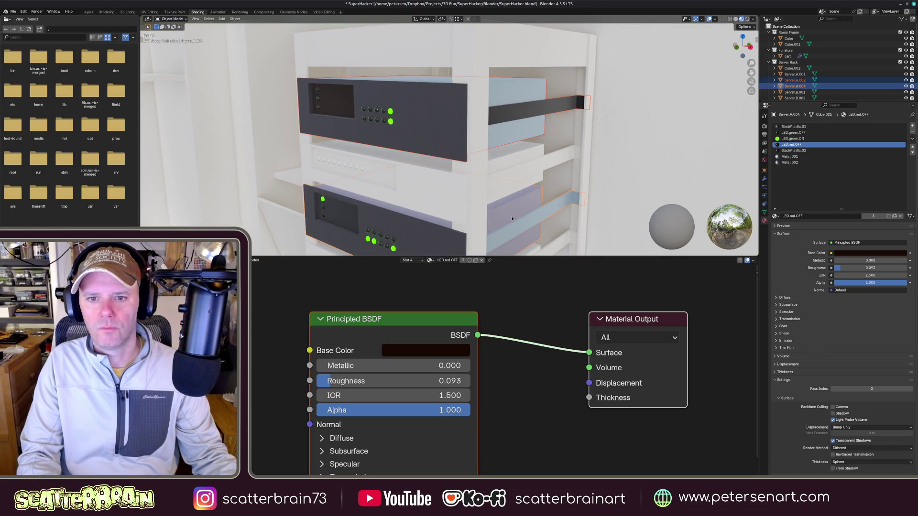
left_click(911, 145)
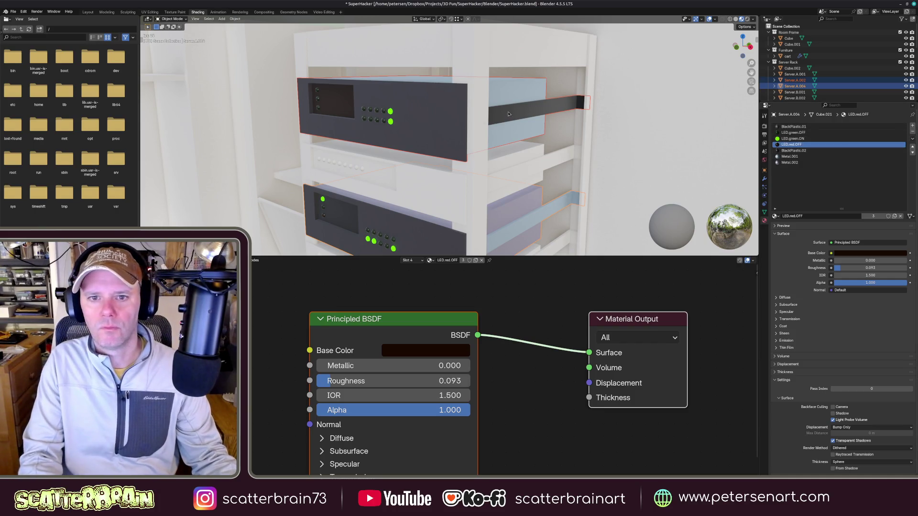
key("KP_Divide")
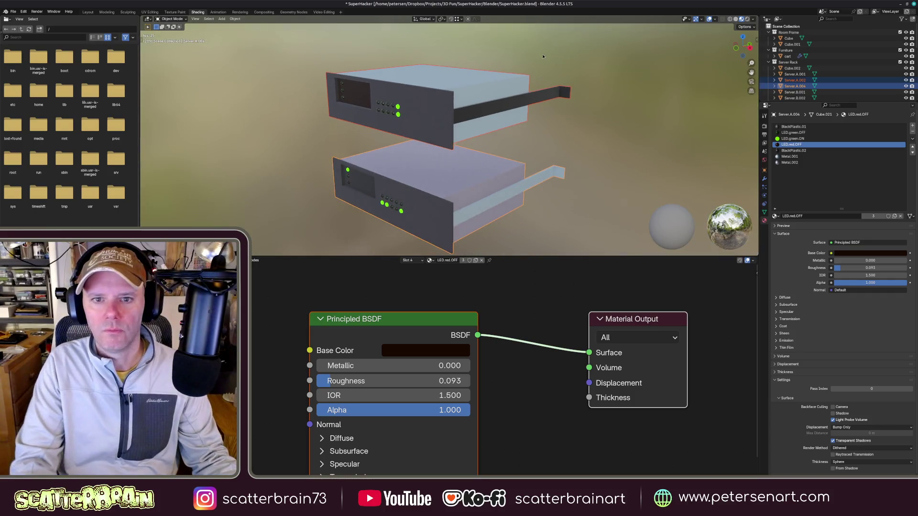
- Select the rail strips on both sides of the server and assign Metal.001 to them
key("Tab")
scroll(502, 108, "up", 4)
middle_click_drag(502, 108, 479, 138)
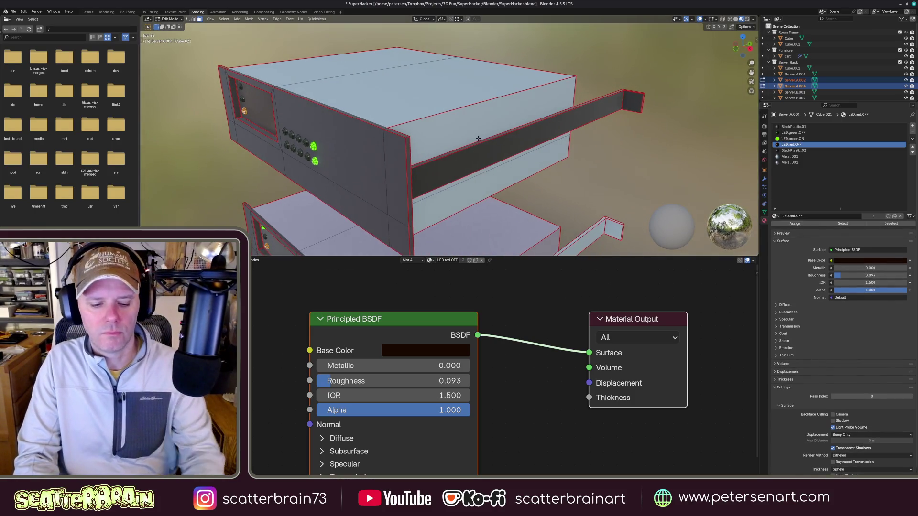
left_click(597, 102)
mouse_move(598, 108)
middle_mouse_down()
mouse_move(521, 143)
mouse_move(545, 144)
mouse_move(530, 147)
middle_mouse_up()
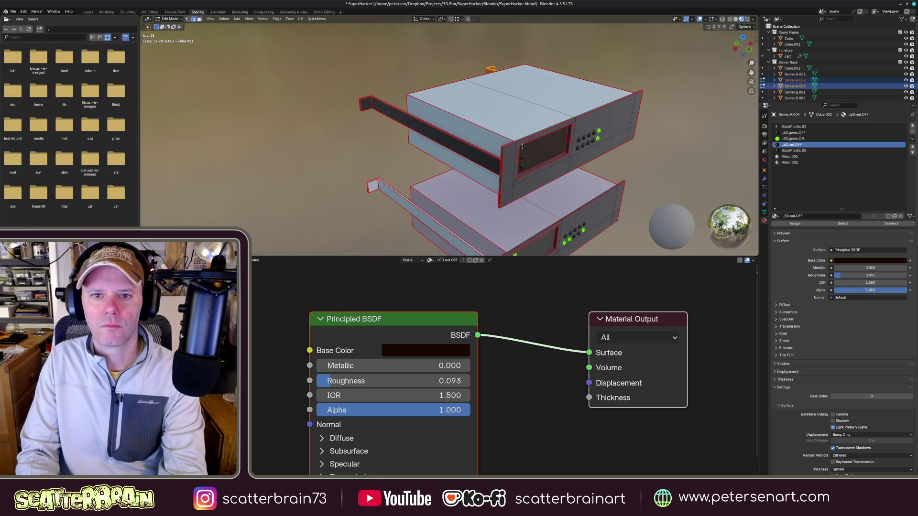
left_click(403, 118)
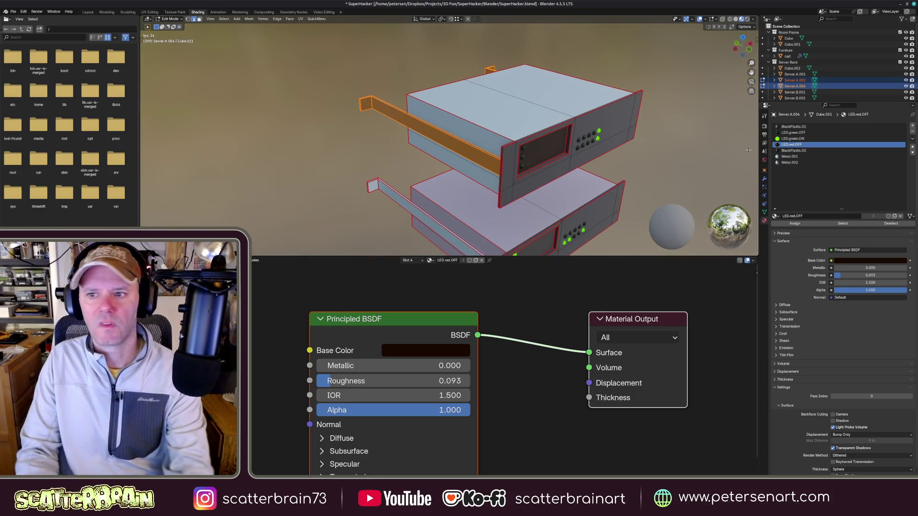
left_click(790, 157)
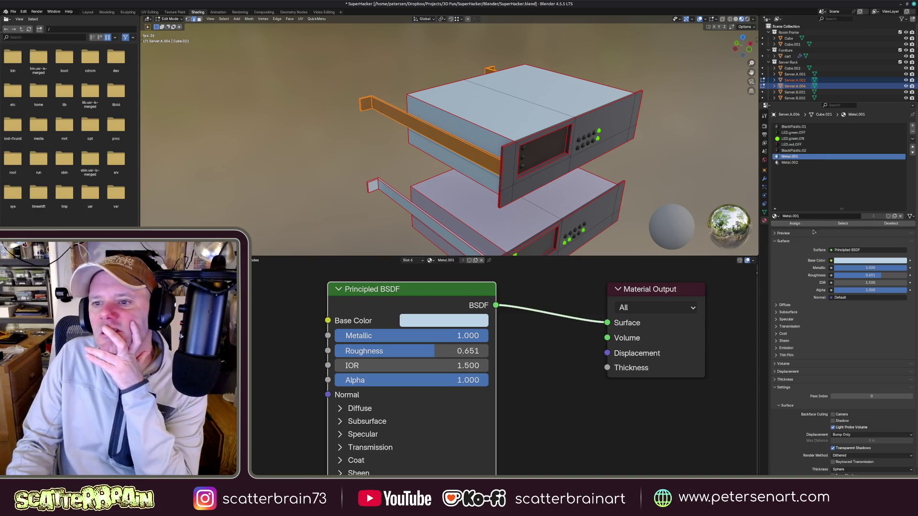
left_click(795, 223)
- Select four casing faces of the top server, assign Metal.002, and return to Object Mode
middle_click_drag(545, 138, 529, 137)
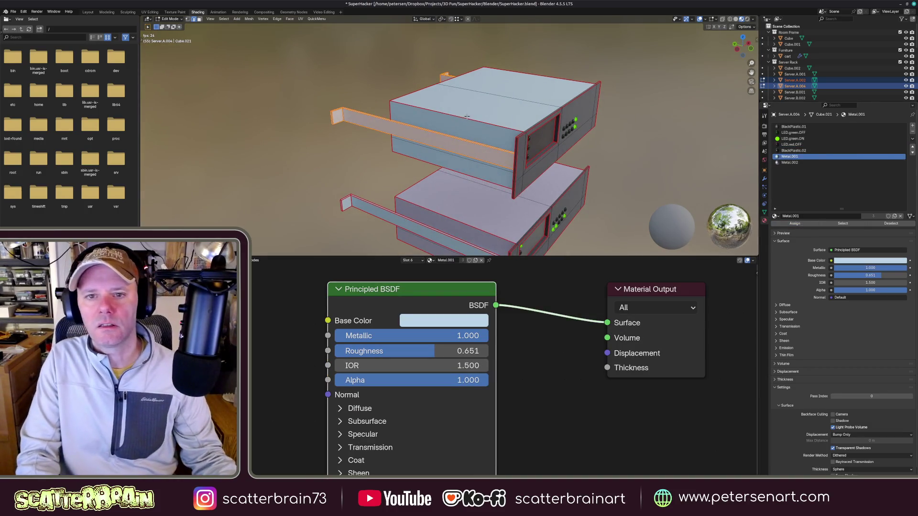
middle_click_drag(473, 115, 453, 138)
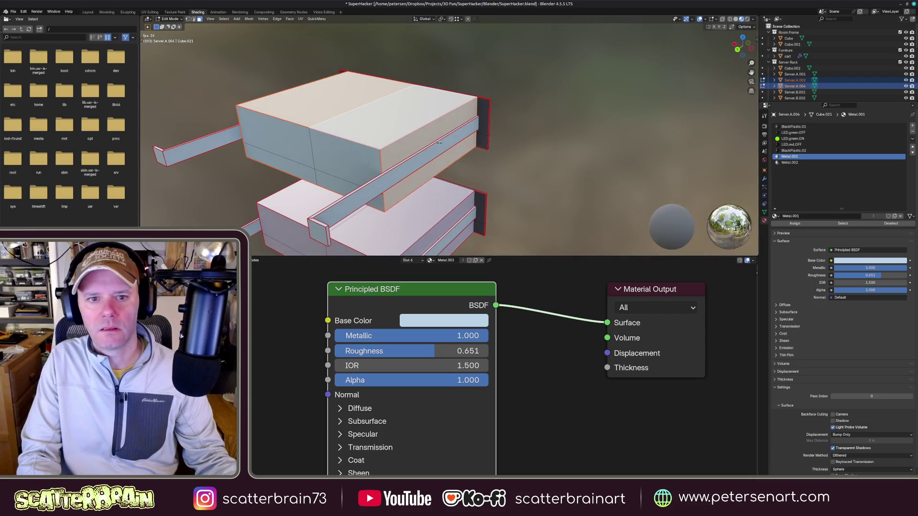
left_click(394, 130)
left_click(345, 161, "shift")
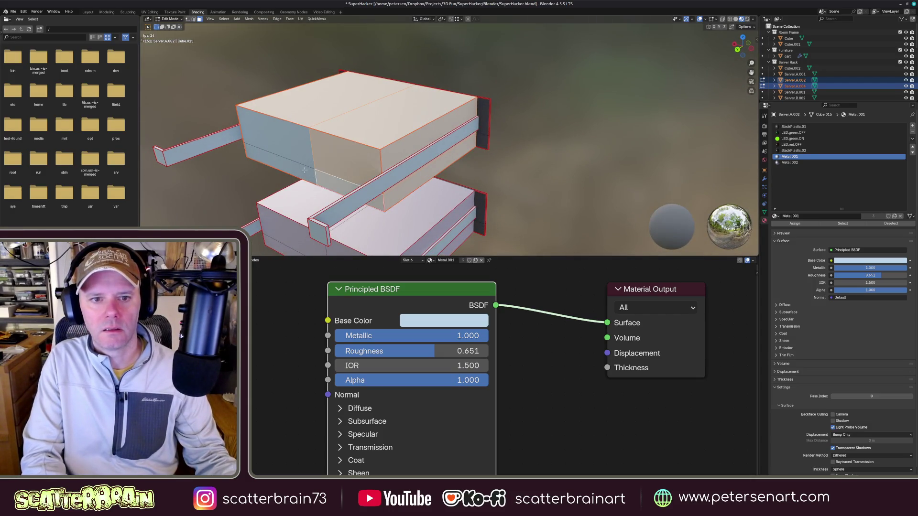
left_click(302, 169, "shift")
left_click(276, 143, "shift")
left_click(803, 163)
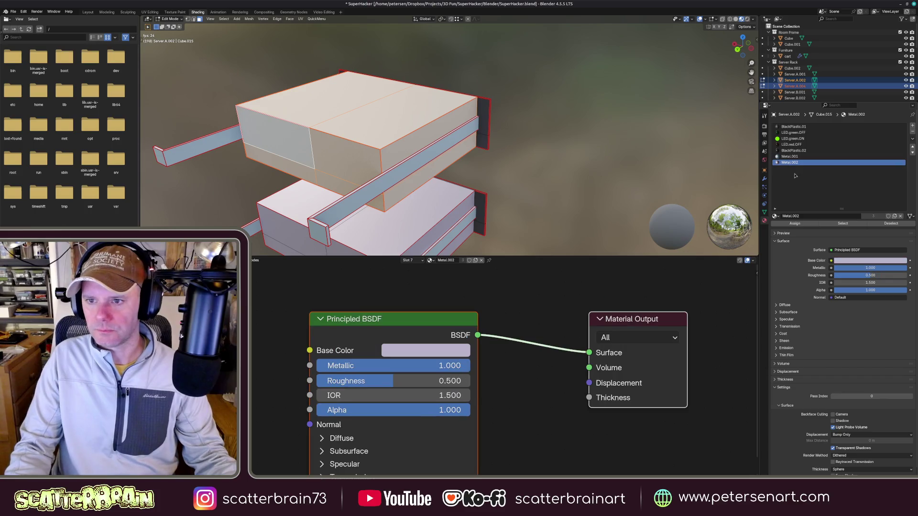
left_click(795, 223)
scroll(459, 143, "down", 4)
mouse_move(502, 129)
middle_mouse_down()
mouse_move(459, 164)
mouse_move(435, 135)
middle_mouse_up()
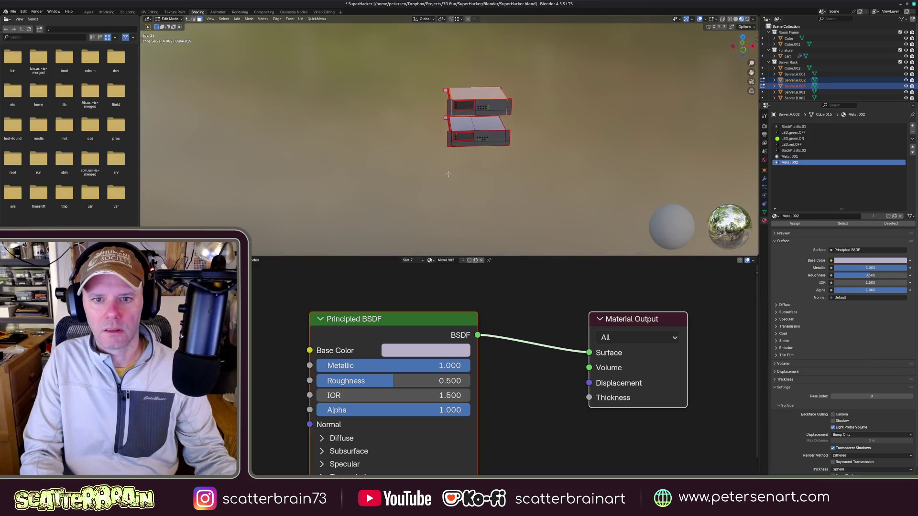
key("Tab")
scroll(459, 136, "down", 3)
- Orbit over the room to the rack and select the top server unit
middle_click_drag(459, 137, 527, 139)
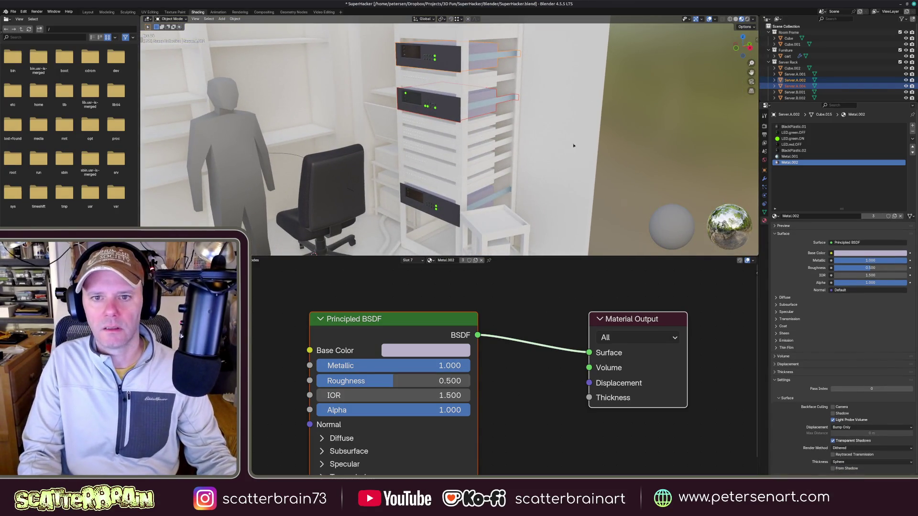
scroll(582, 143, "up", 2)
left_click(496, 217)
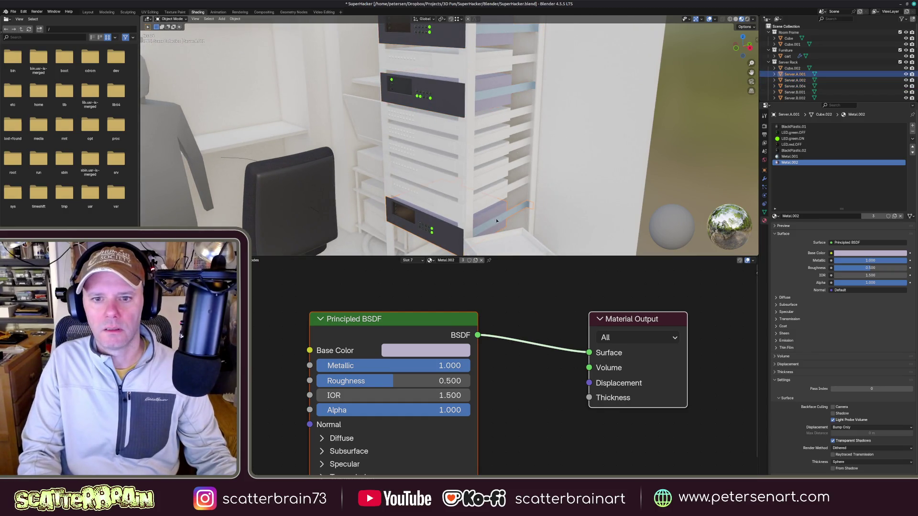
middle_click_drag(503, 118, 491, 138)
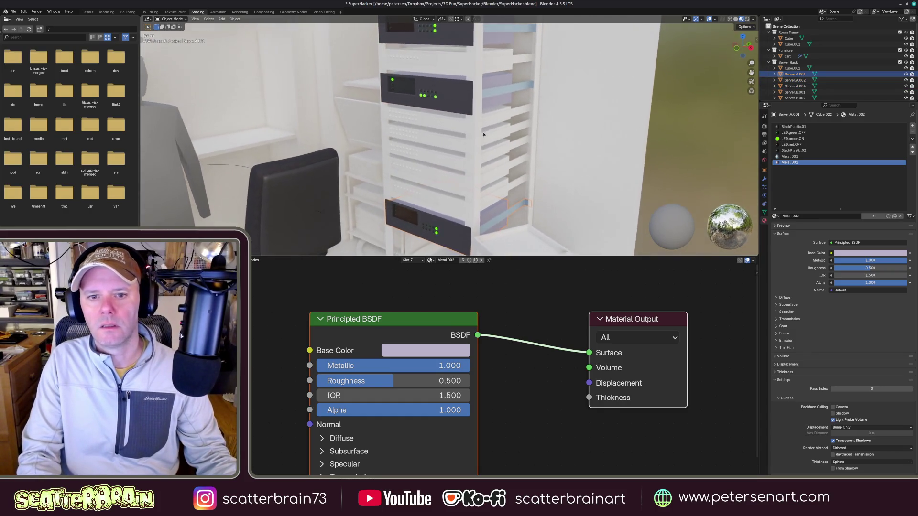
middle_click_drag(483, 177, 477, 143)
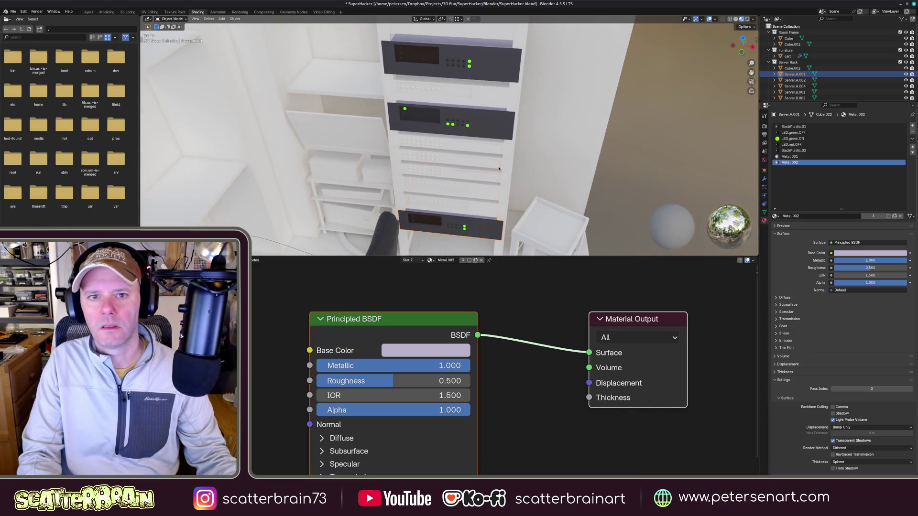
scroll(475, 163, "up", 2)
scroll(474, 164, "up", 3)
scroll(474, 144, "up", 2)
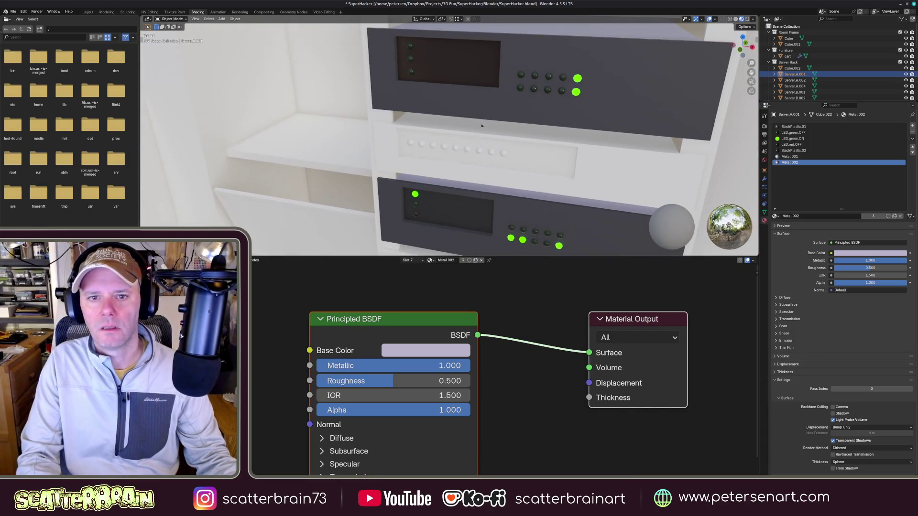
left_click(475, 104)
- Select the indicator light beside the server's display and assign LED.red.OFF to it
key("Tab")
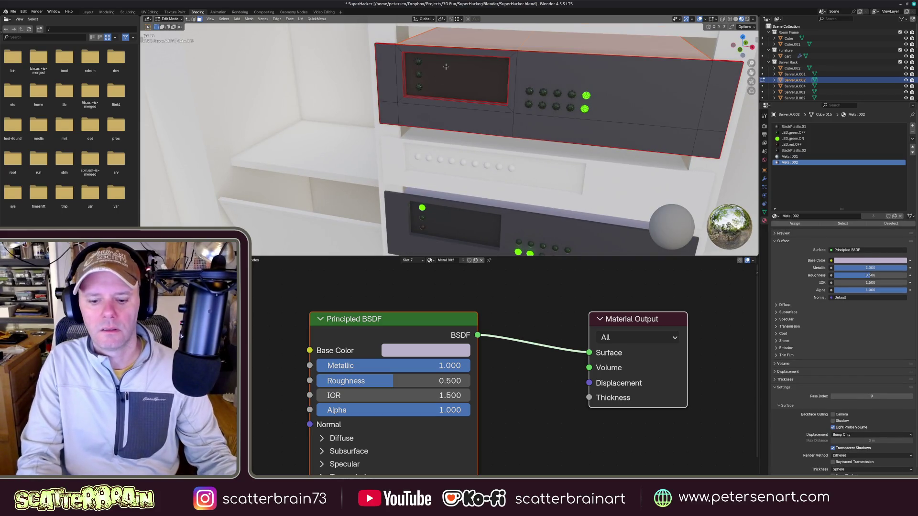
left_click(445, 67)
left_click(424, 101)
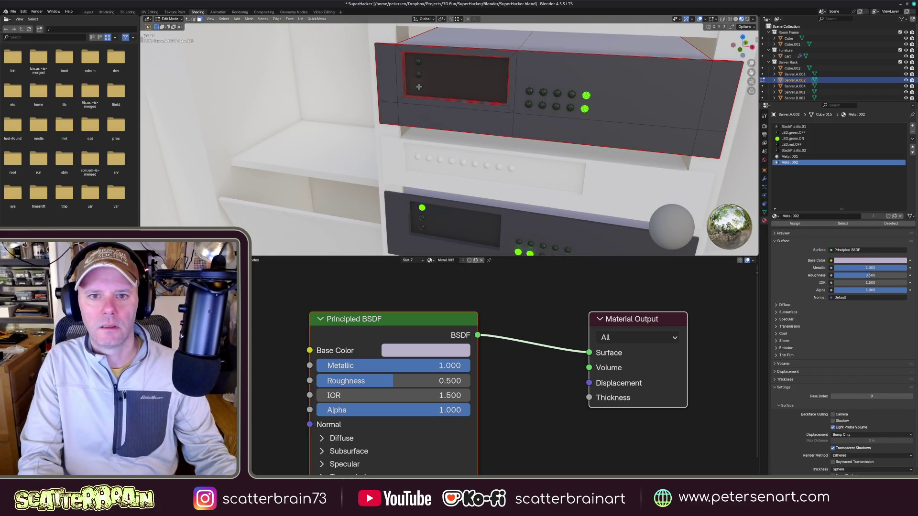
left_click(418, 87)
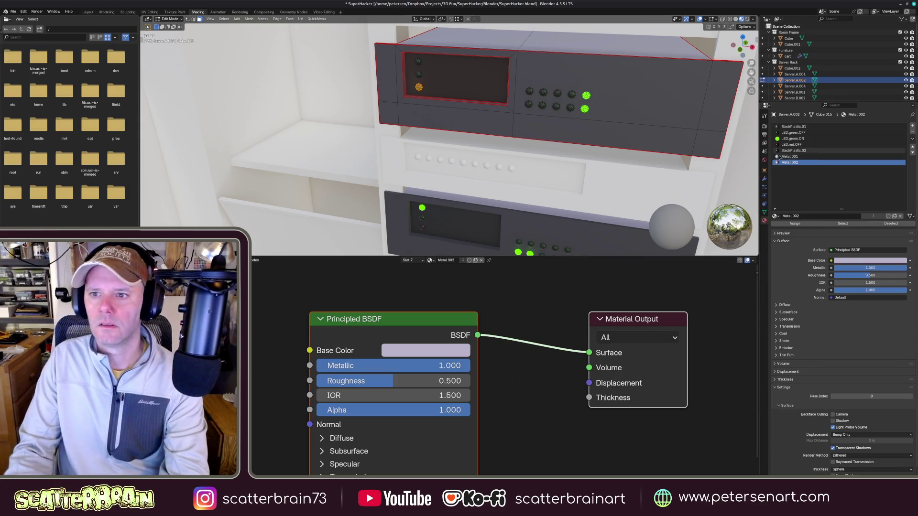
left_click(797, 224)
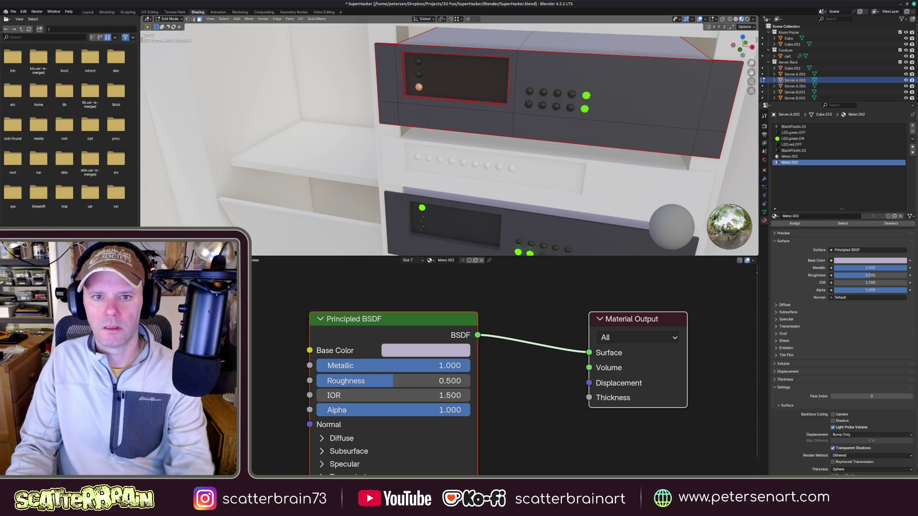
left_click(792, 145)
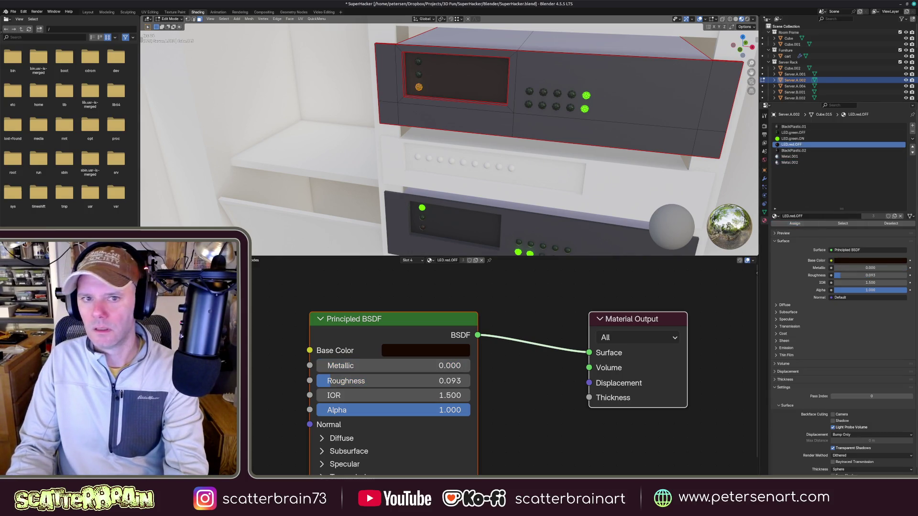
- Set LED.red.OFF active on Server.A.001's front panel and re-enter Edit Mode on the unit
mouse_move(487, 176)
middle_mouse_down()
mouse_move(459, 143)
mouse_move(490, 128)
middle_mouse_up()
left_click(466, 151)
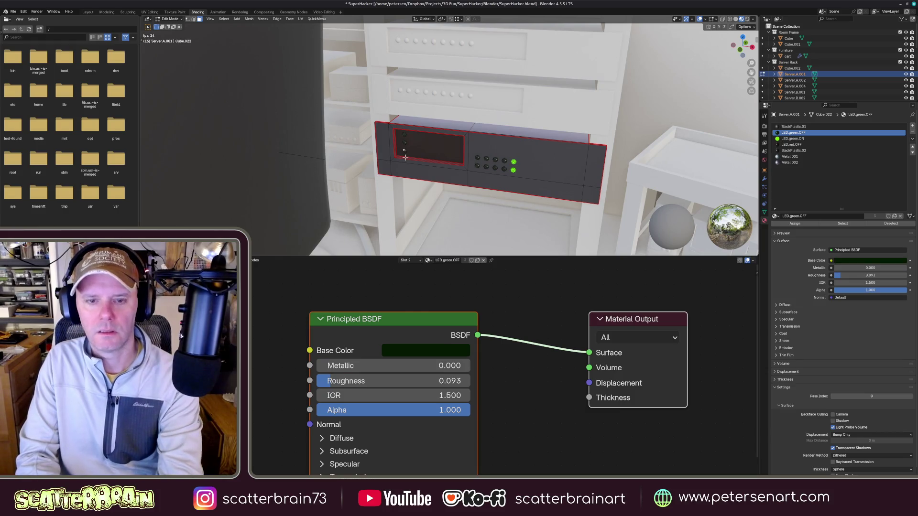
left_click(792, 144)
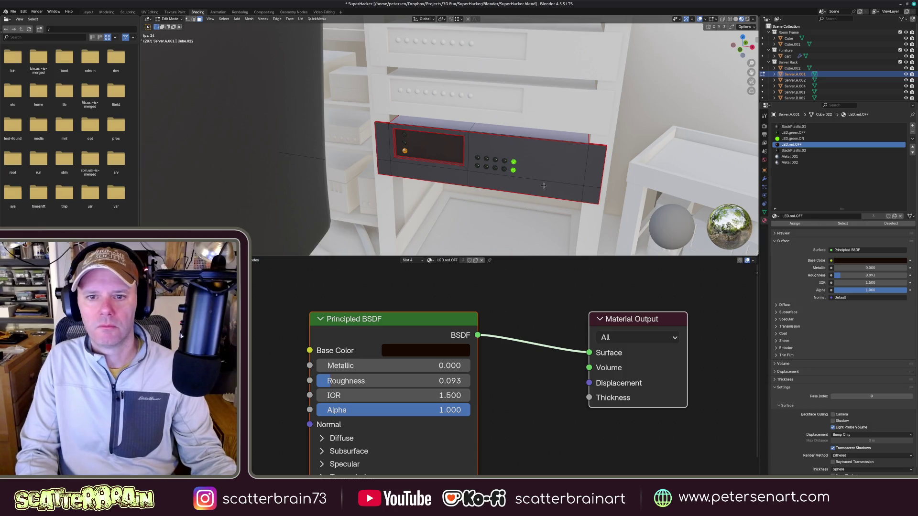
key("Tab")
scroll(547, 174, "down", 4)
mouse_move(502, 173)
middle_mouse_down()
mouse_move(484, 181)
mouse_move(502, 166)
middle_mouse_up()
scroll(550, 148, "up", 5)
middle_click_drag(550, 149, 519, 155)
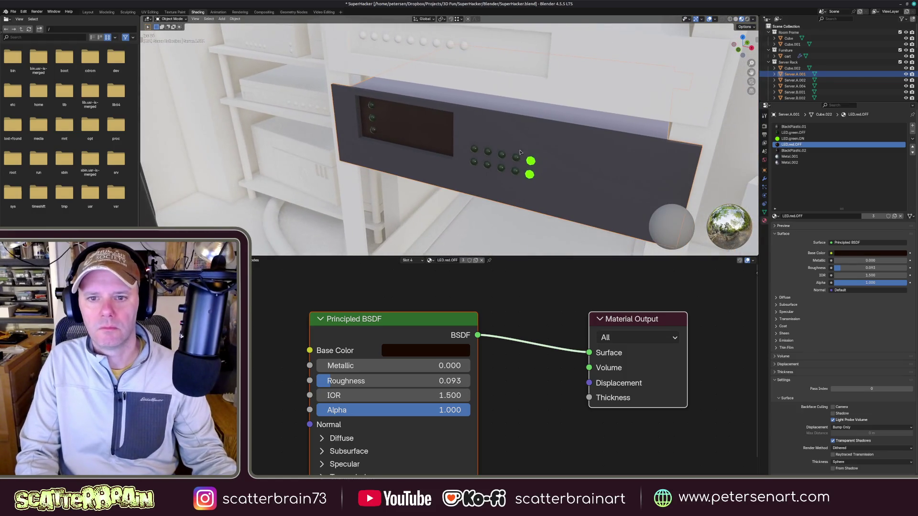
key("Tab")
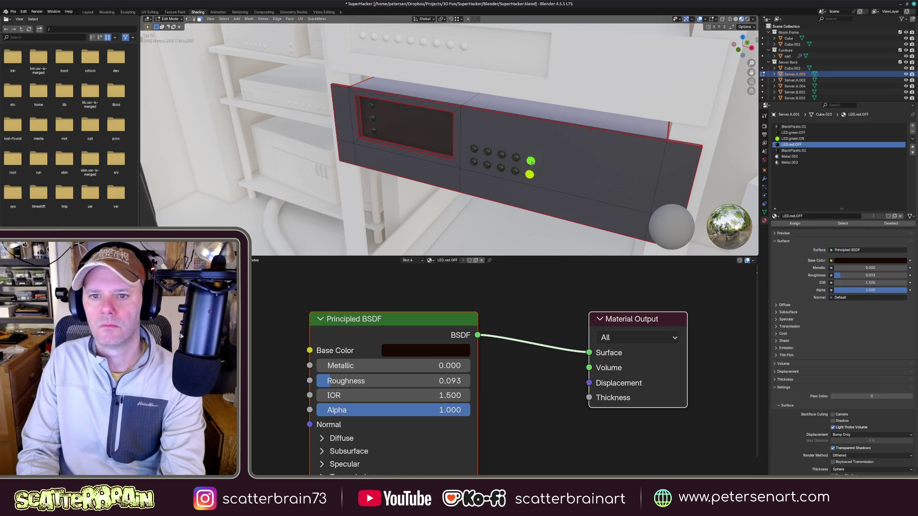
left_click(565, 164)
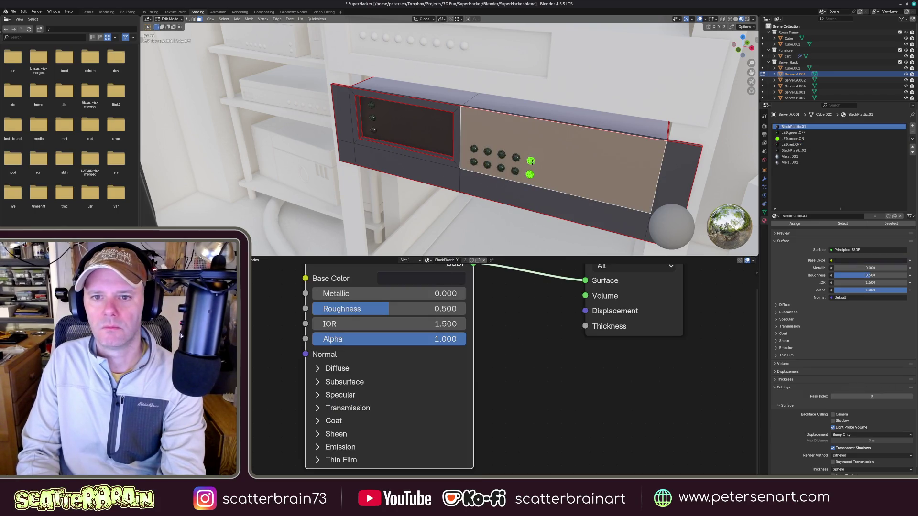
- Make LED.green.ON the active material for the LED faces and view the rack in Object Mode
left_click(533, 161)
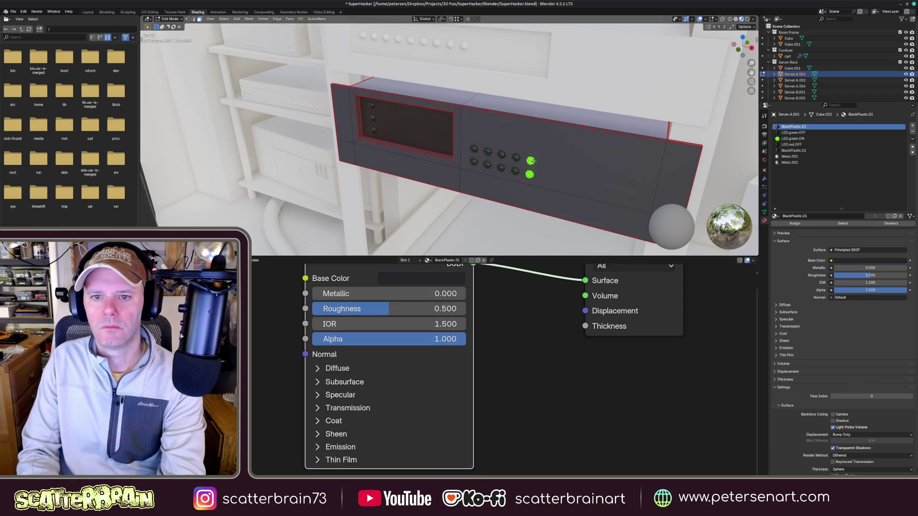
left_click(793, 133)
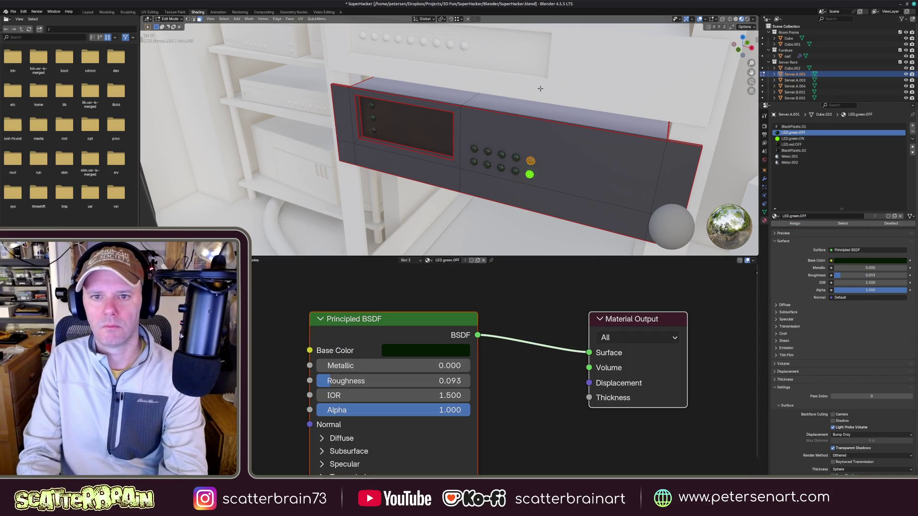
scroll(540, 88, "down", 5)
scroll(540, 89, "down", 2)
scroll(533, 95, "up", 3)
scroll(533, 95, "up", 3)
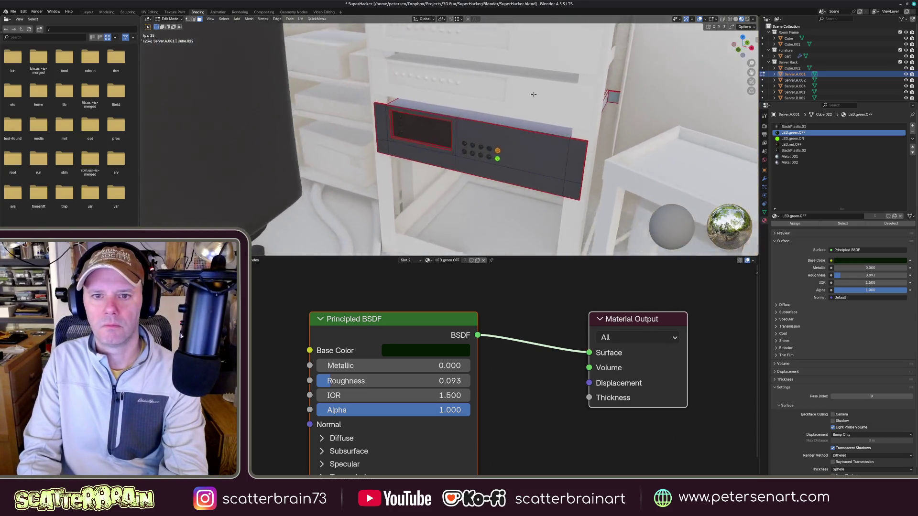
scroll(533, 96, "up", 3)
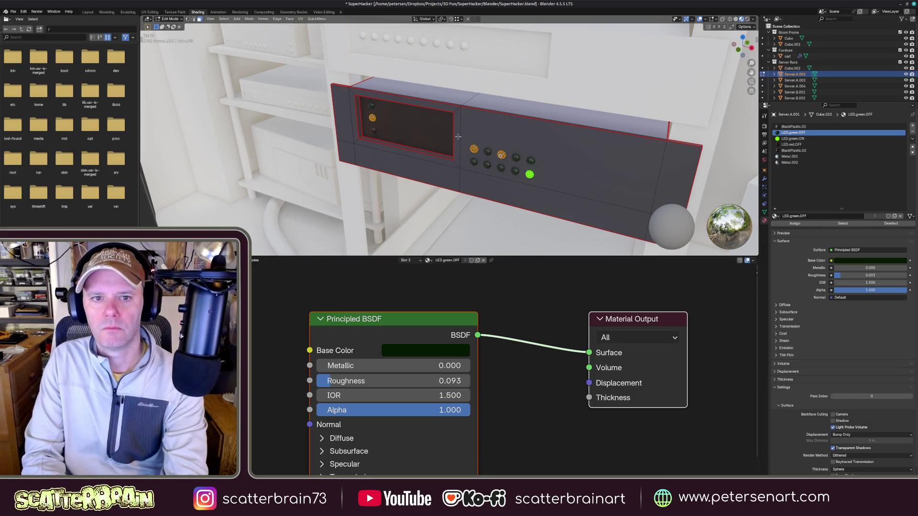
left_click(792, 139)
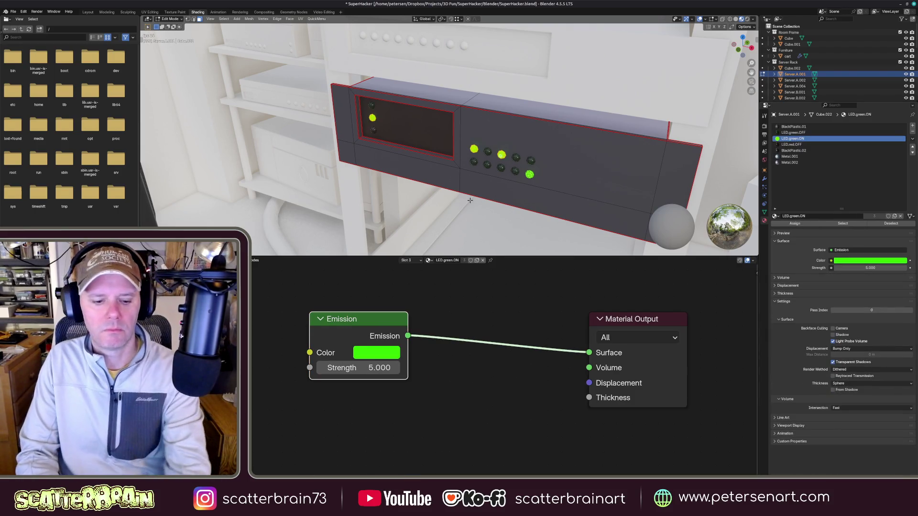
key("Tab")
mouse_move(539, 134)
middle_mouse_down()
mouse_move(502, 143)
mouse_move(504, 135)
middle_mouse_up()
scroll(502, 144, "down", 5)
scroll(488, 164, "up", 5)
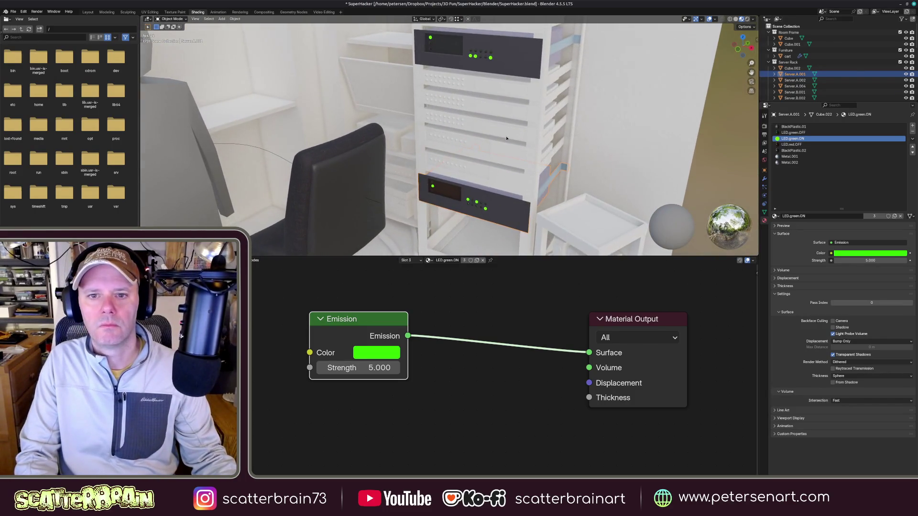
scroll(505, 136, "up", 3)
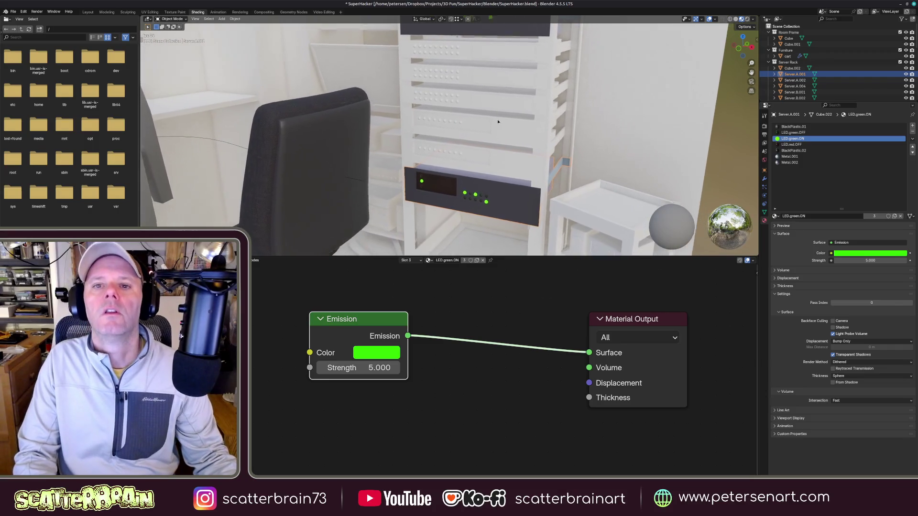
scroll(502, 126, "up", 3)
scroll(499, 116, "up", 2)
- Delete the white drawer unit from the rack
middle_click_drag(499, 115, 499, 149)
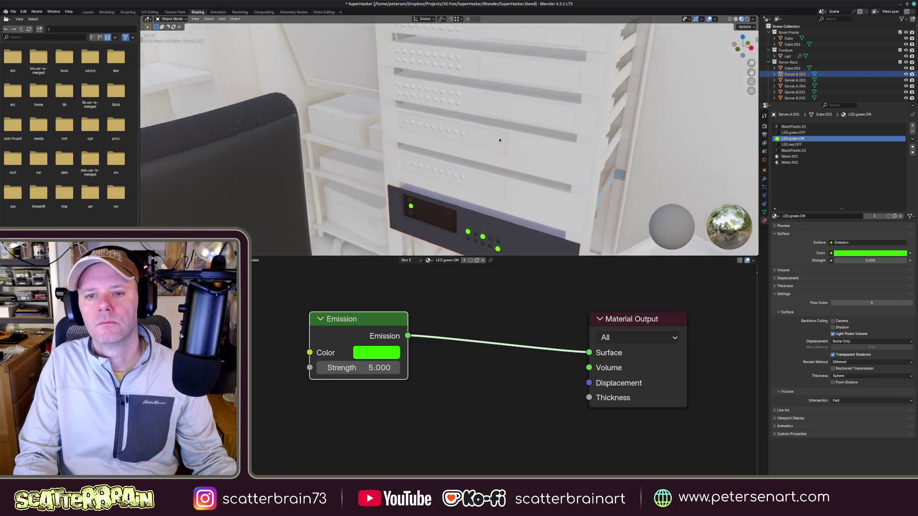
left_click(515, 142)
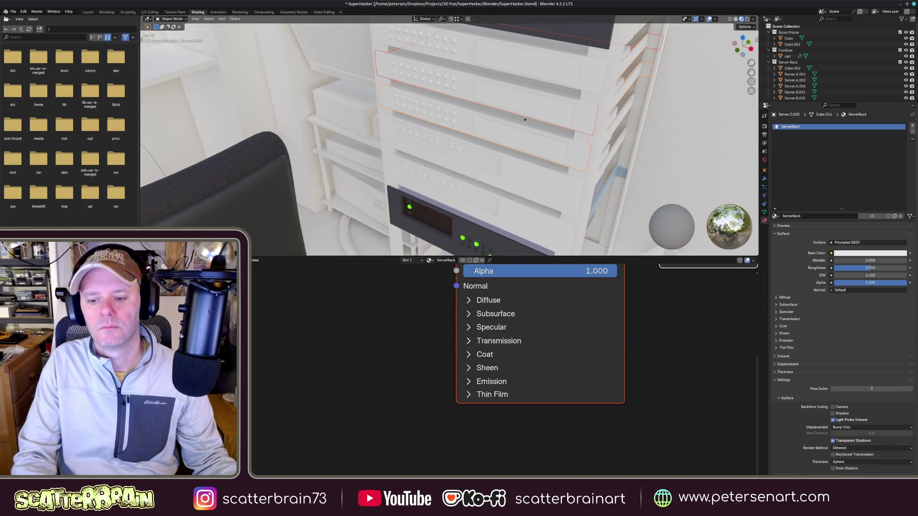
key("h")
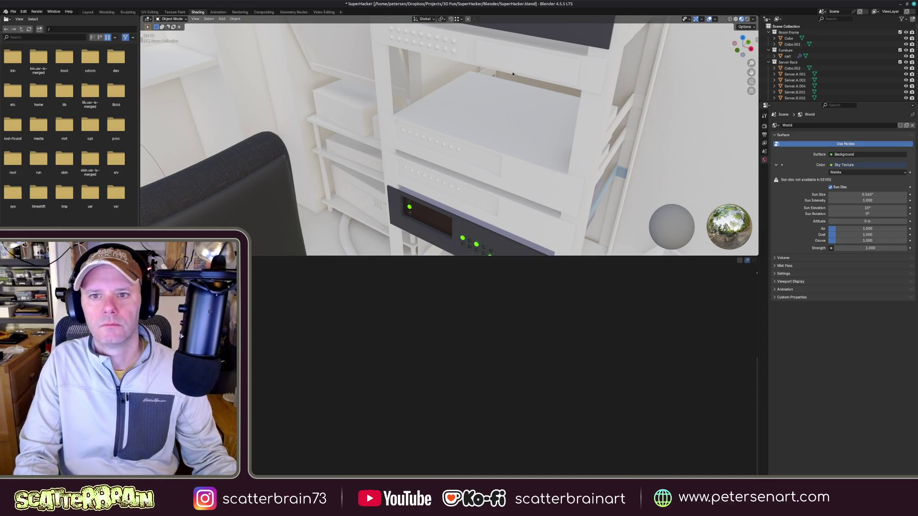
- Select the lower black server unit and enter Edit Mode on its mesh
left_click(513, 75)
mouse_move(513, 79)
middle_mouse_down()
mouse_move(519, 167)
mouse_move(430, 108)
middle_mouse_up()
key("Tab")
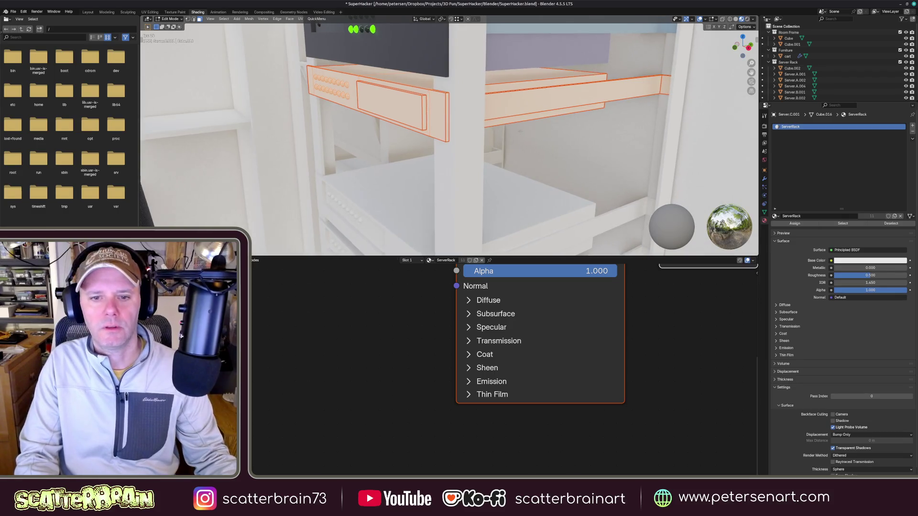
- Replace the server unit's ServerRack material with the light-blue Metal.001
middle_click_drag(526, 143, 621, 97)
key("alt+a")
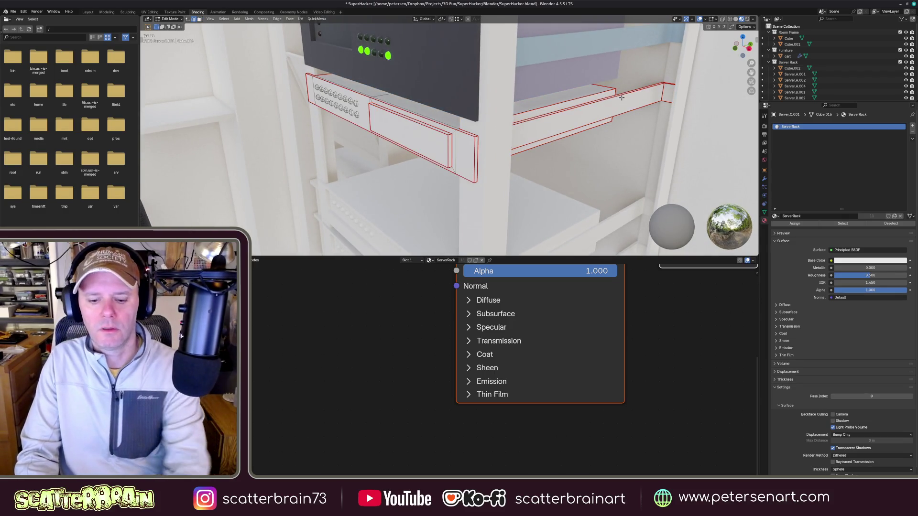
middle_click_drag(621, 97, 503, 165)
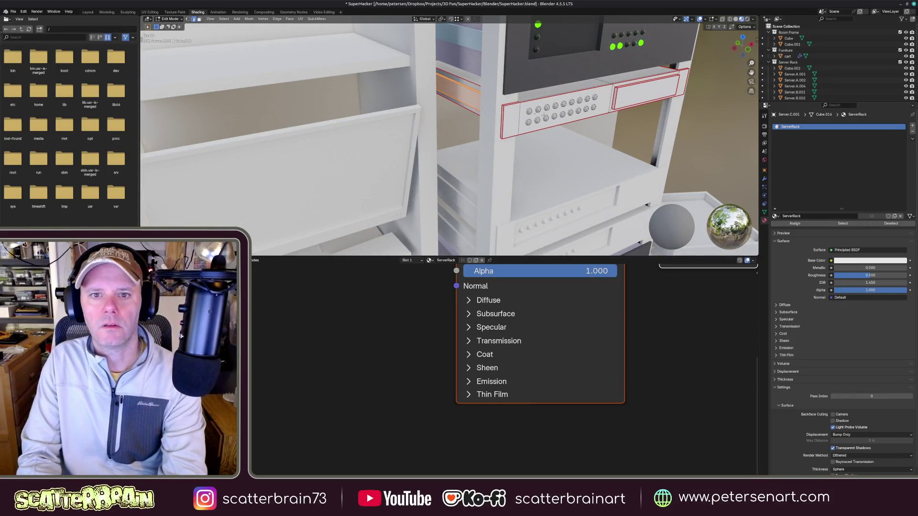
middle_click_drag(649, 205, 502, 165)
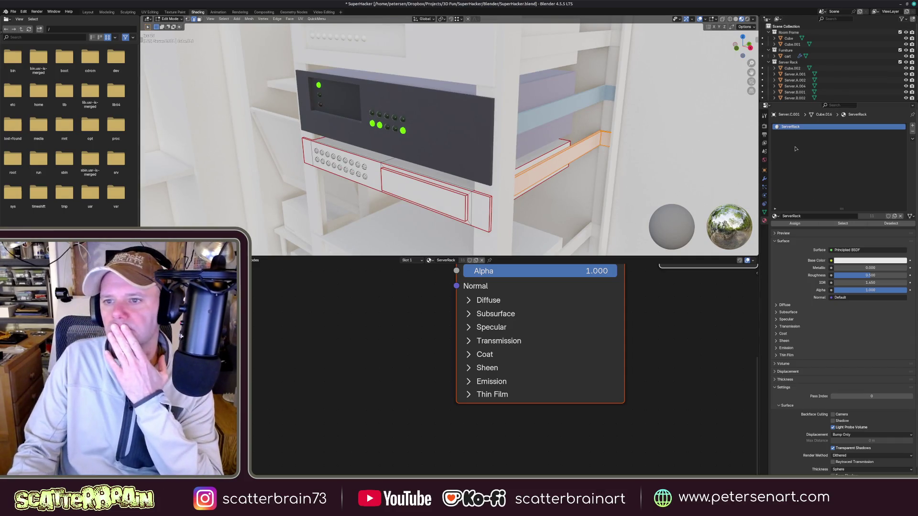
left_click(776, 216)
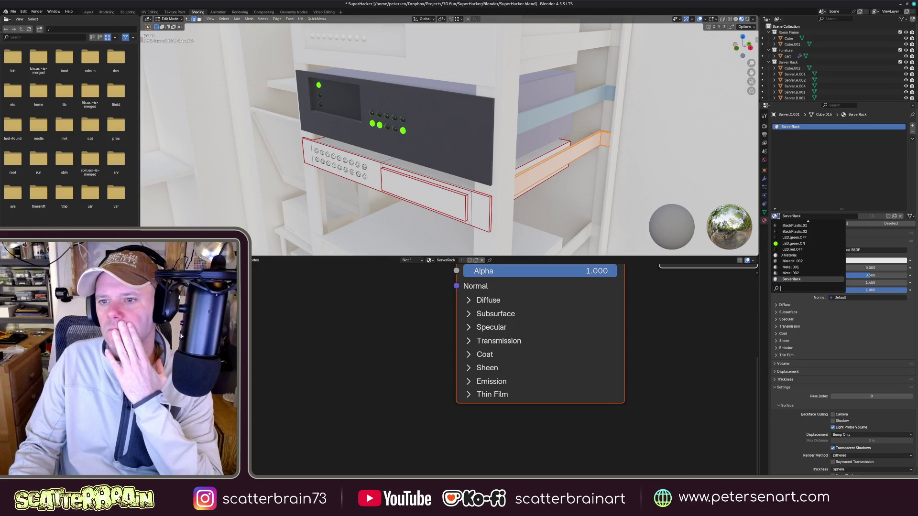
left_click(791, 266)
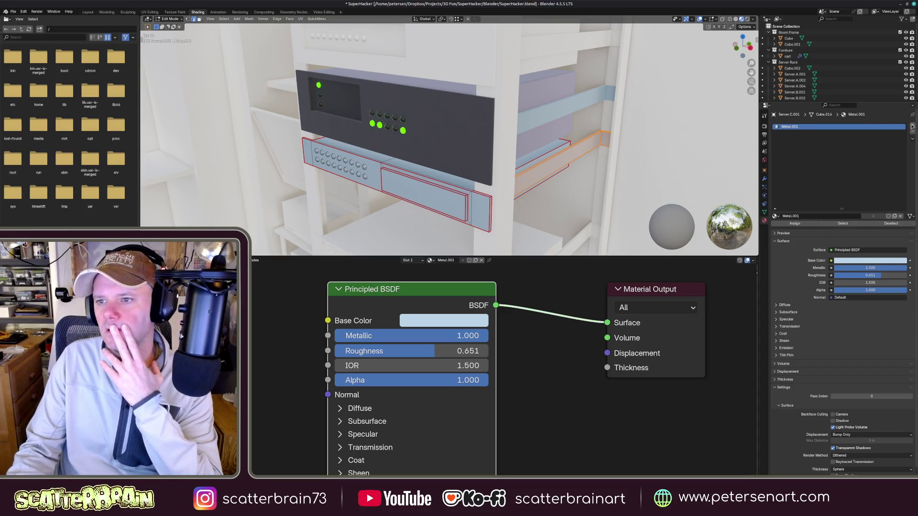
- Add a second material slot holding Metal.002, return to Object Mode and select Server.A.004
left_click(913, 127)
left_click(776, 216)
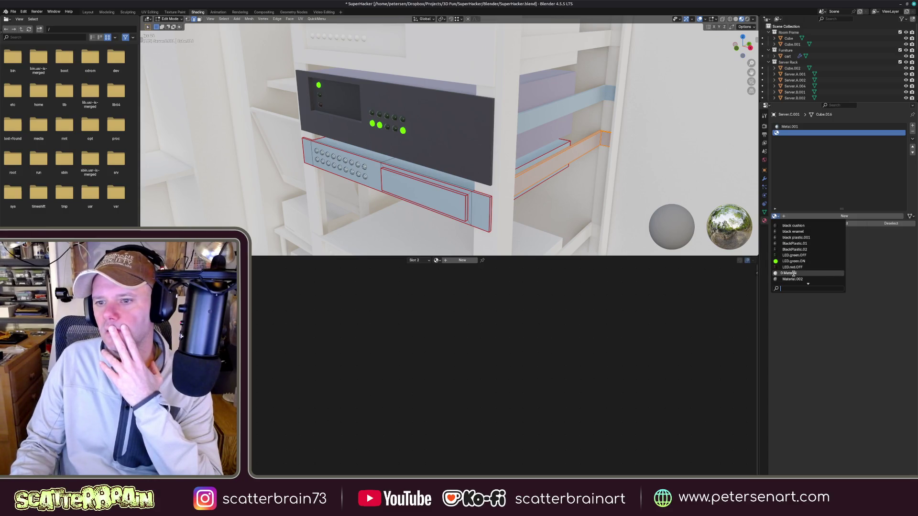
scroll(792, 264, "down", 2)
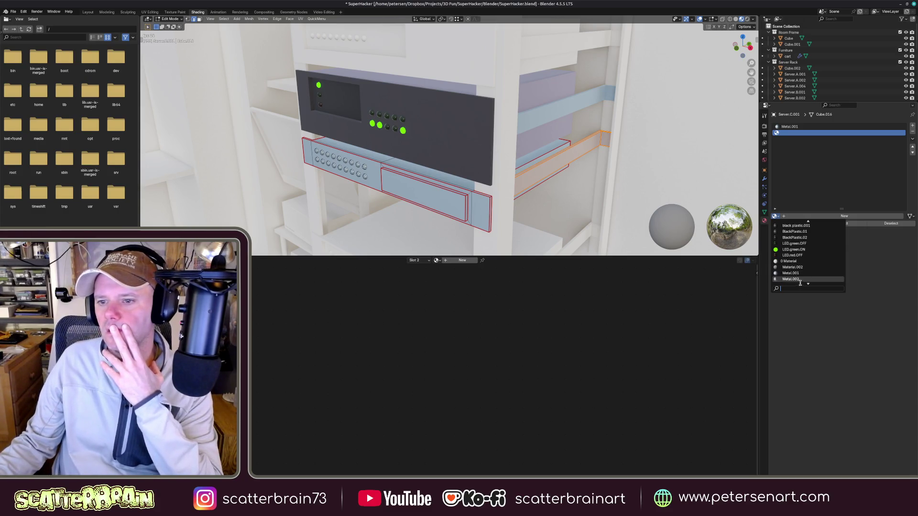
left_click(791, 279)
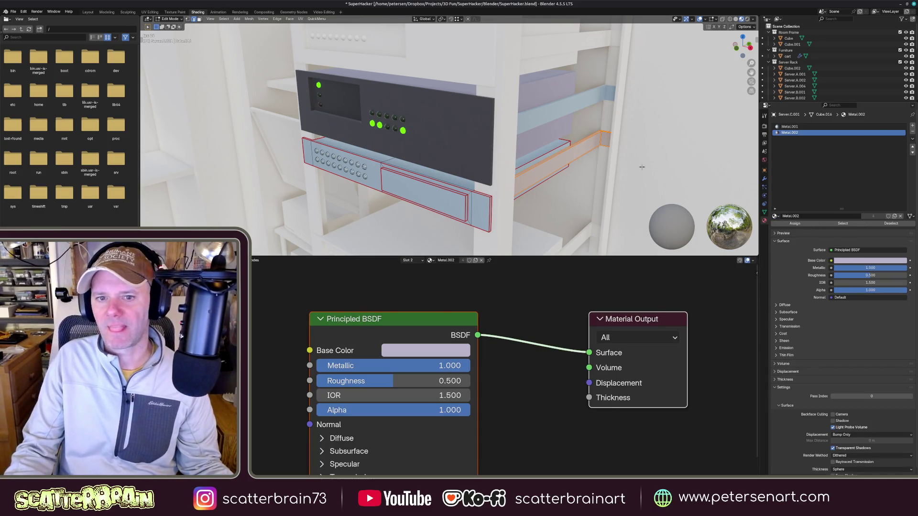
key("Tab")
left_click(417, 197)
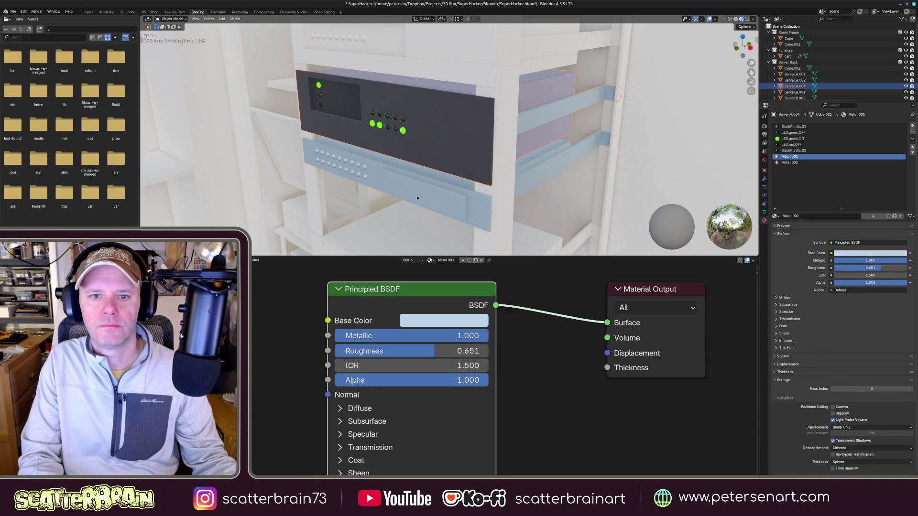
- Add a new material slot on Server.A.004 and fill it with a copy of LED.green.ON
left_click(912, 139)
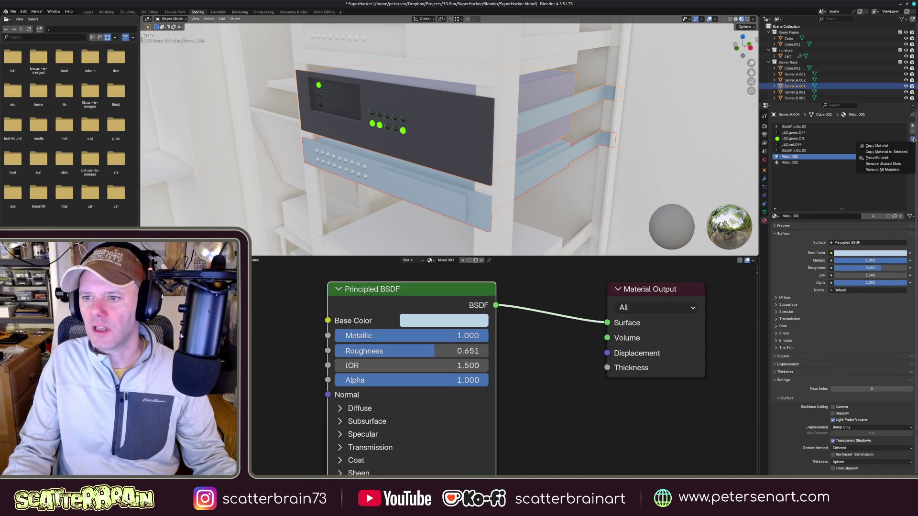
left_click(884, 146)
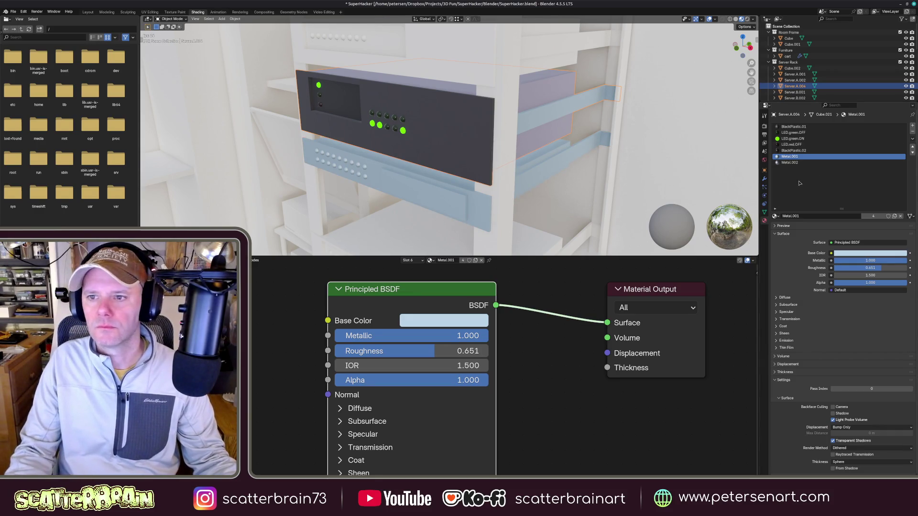
left_click(792, 144)
left_click(793, 138)
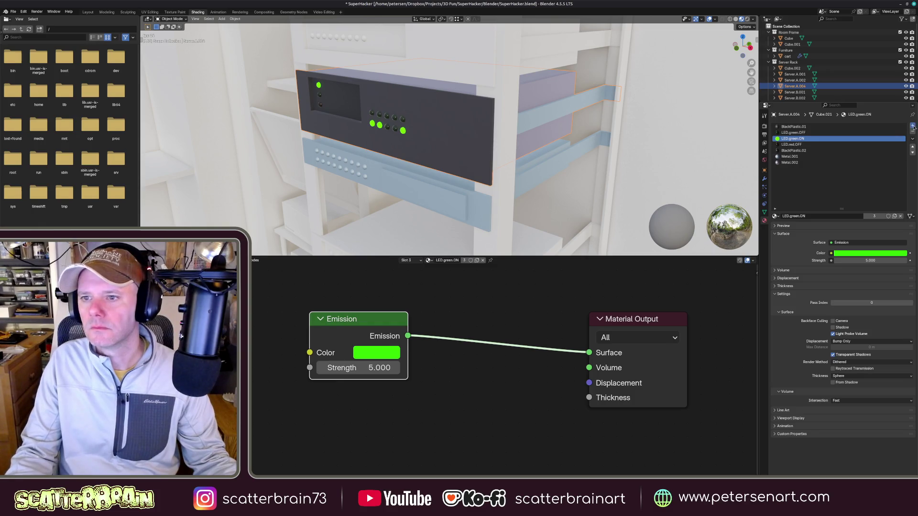
left_click(913, 126)
left_click(912, 149)
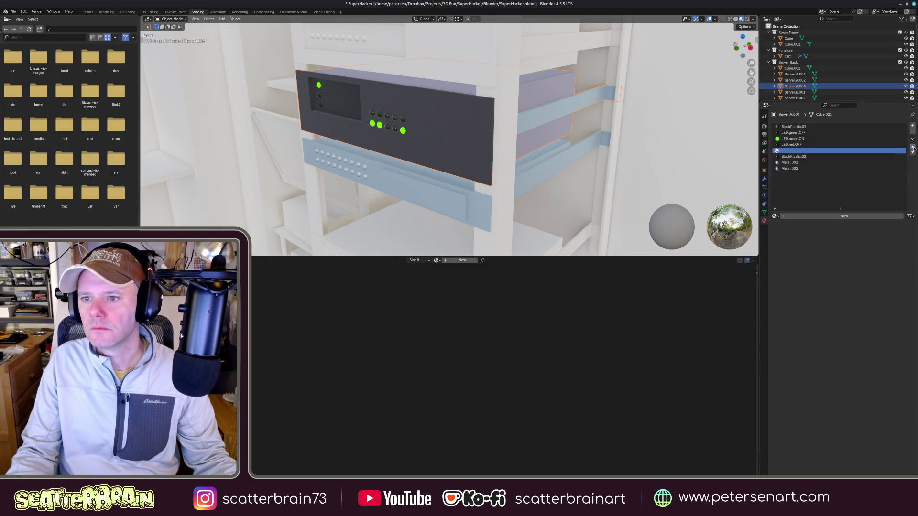
left_click(912, 148)
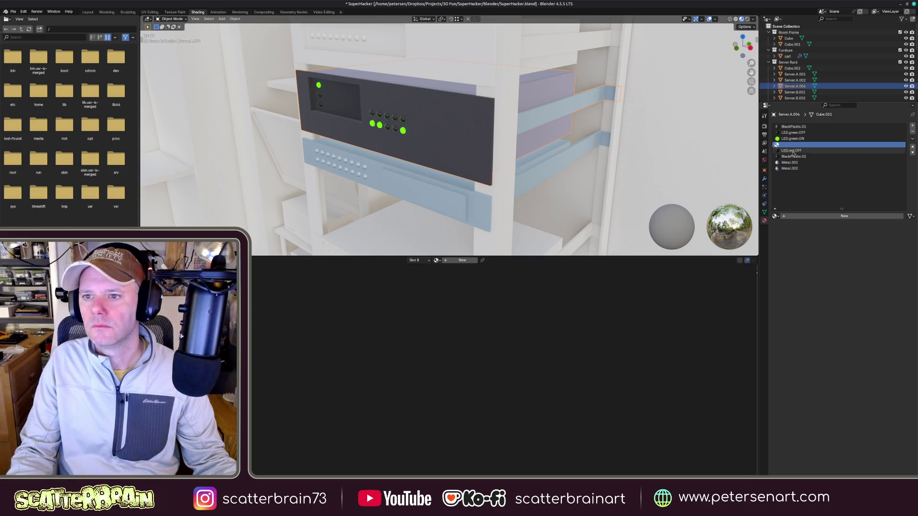
left_click(913, 152)
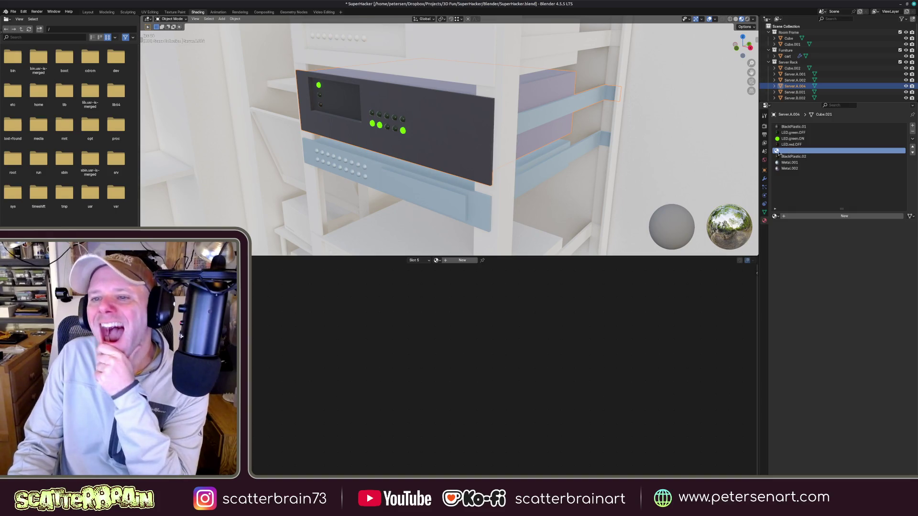
left_click(776, 216)
left_click(796, 261)
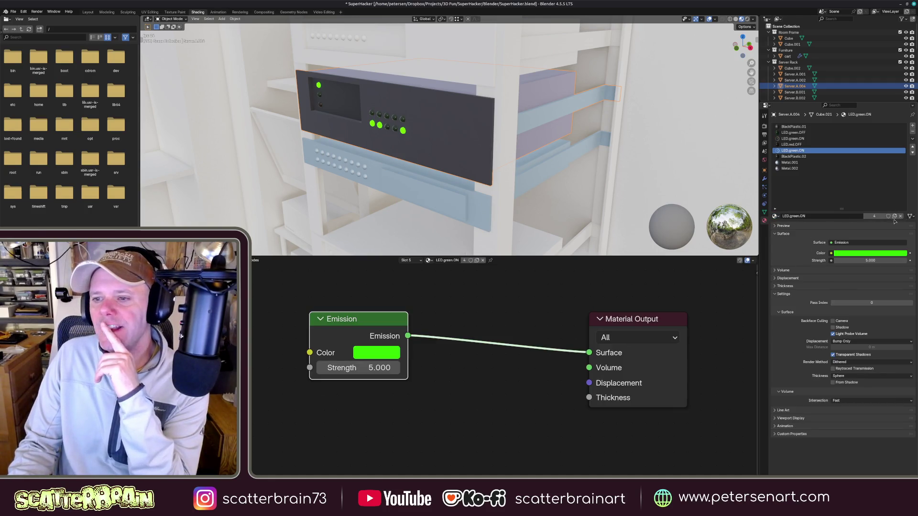
- Rename the copy LED.red.ON and turn its emission colour from green to bright red
double_click(800, 217)
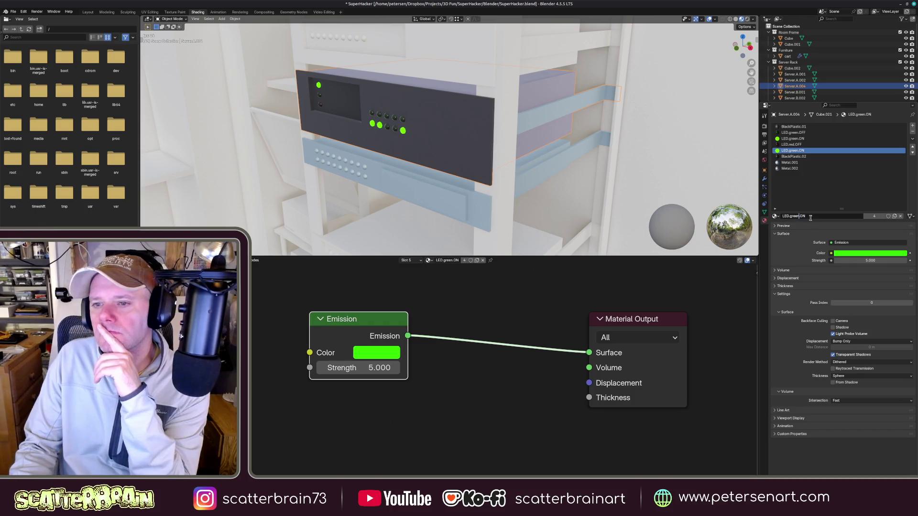
key("BackSpace")
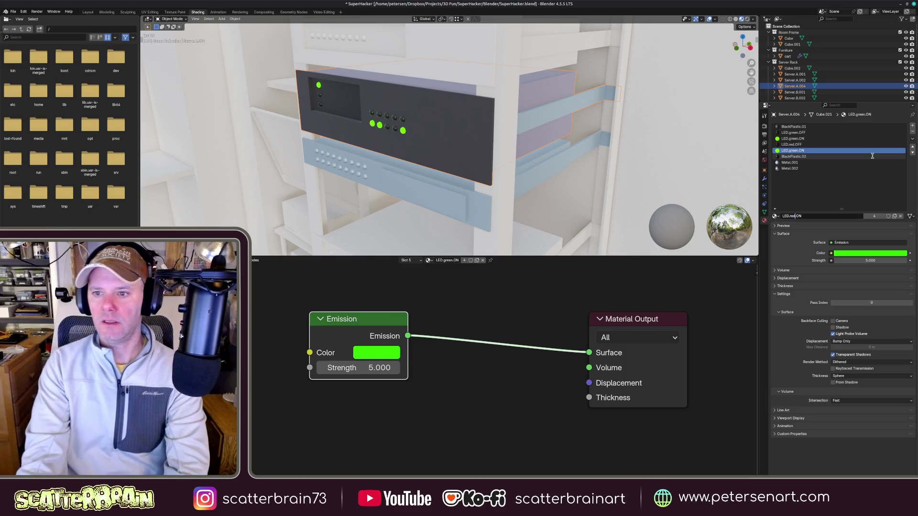
key("Return")
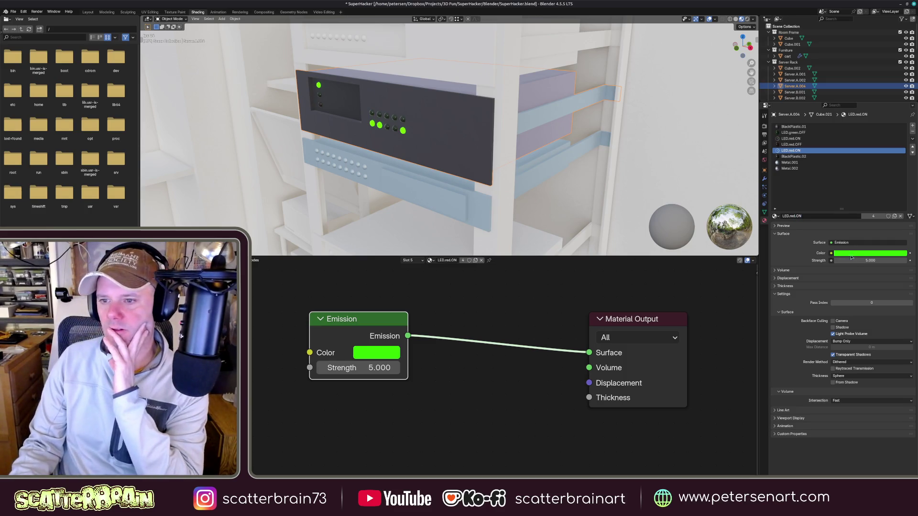
left_click(853, 254)
left_click_drag(856, 176, 866, 201)
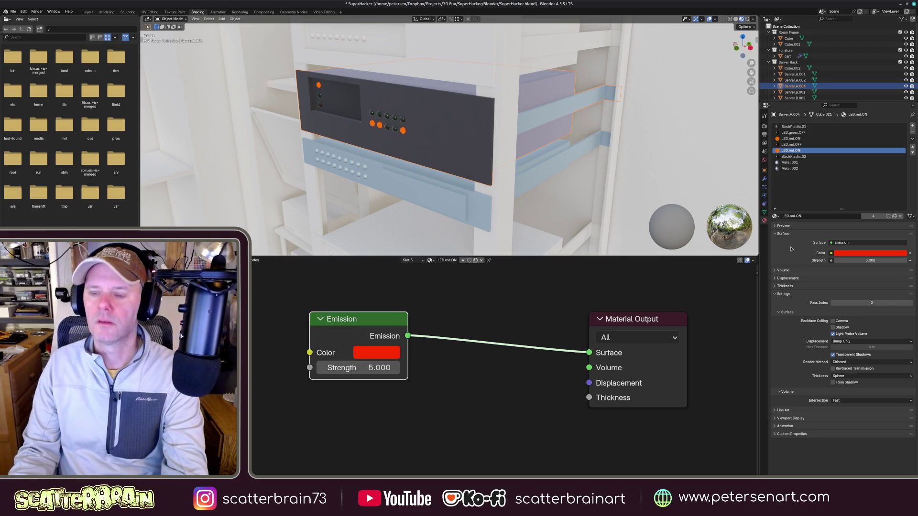
key("ctrl+z")
key("ctrl+z")
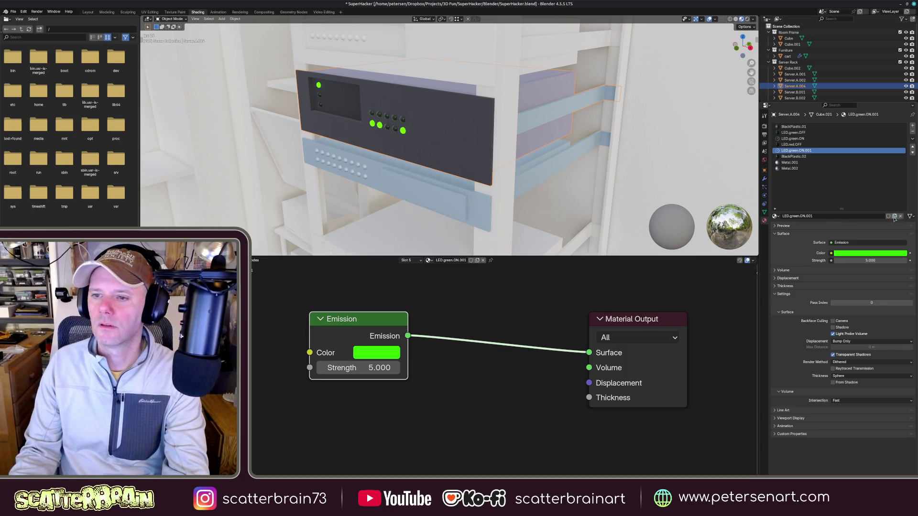
double_click(821, 216)
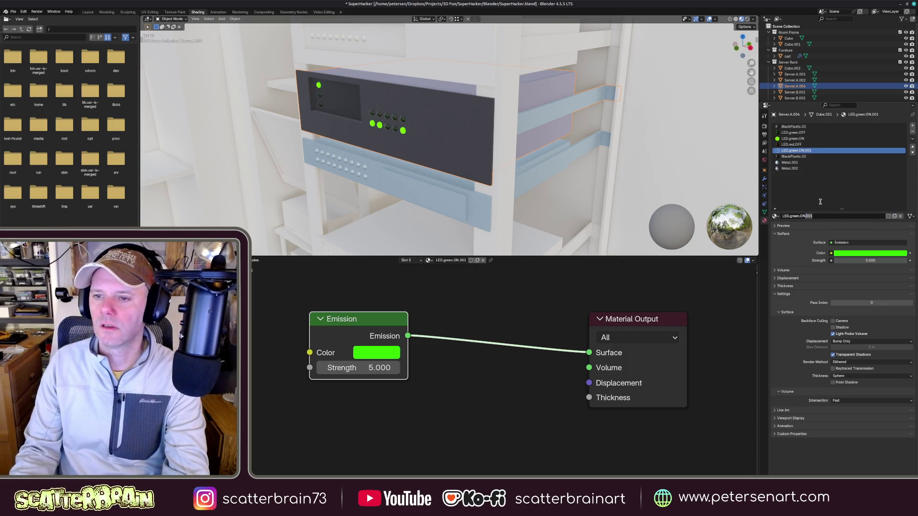
key("BackSpace")
key("BackSpace")
key("BackSpace")
key("BackSpace")
key("BackSpace")
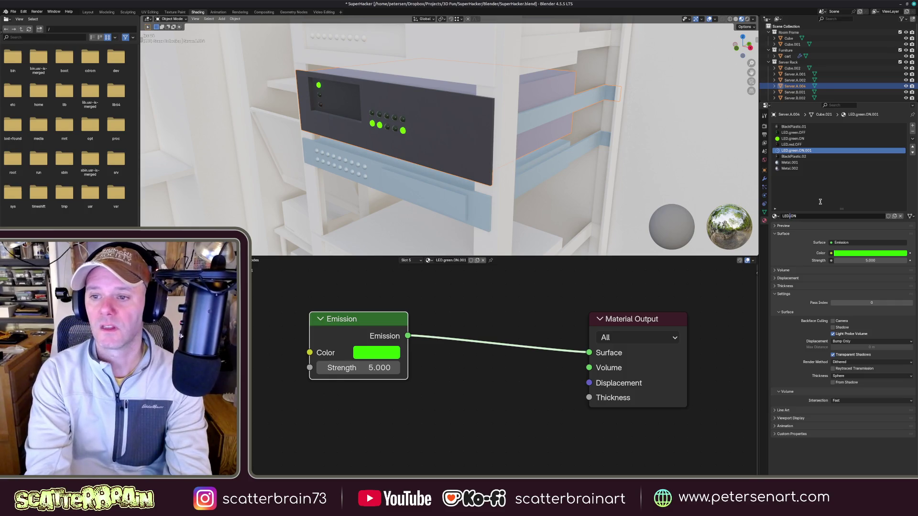
type("red.")
key("Return")
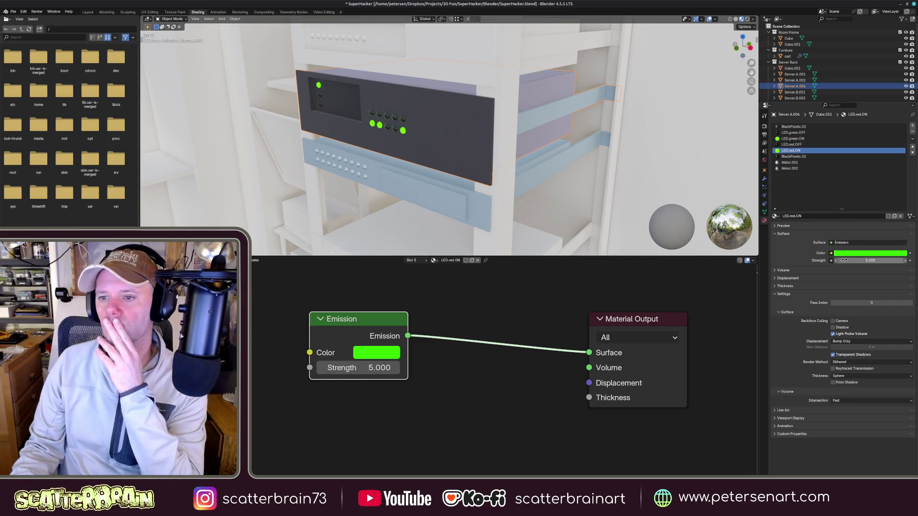
left_click(848, 253)
left_click_drag(869, 199, 866, 207)
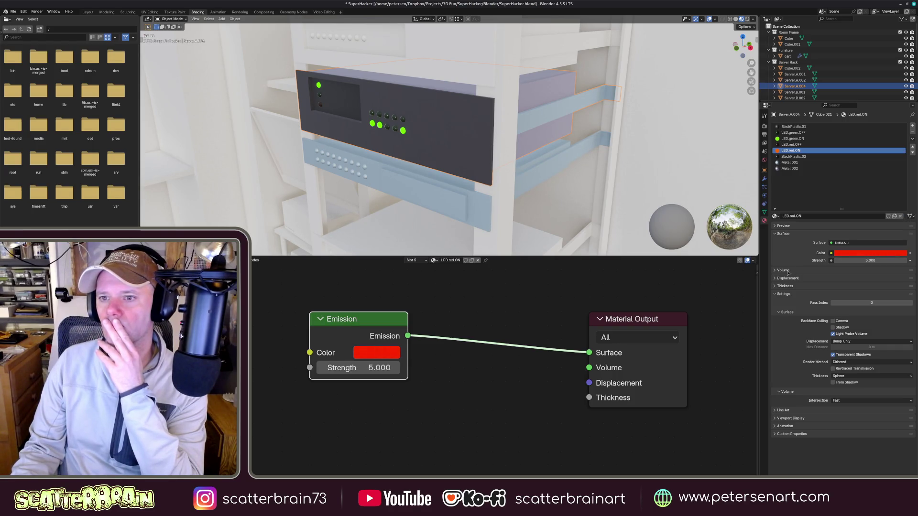
scroll(839, 140, "down", 1, "ctrl")
scroll(840, 140, "up", 1, "ctrl")
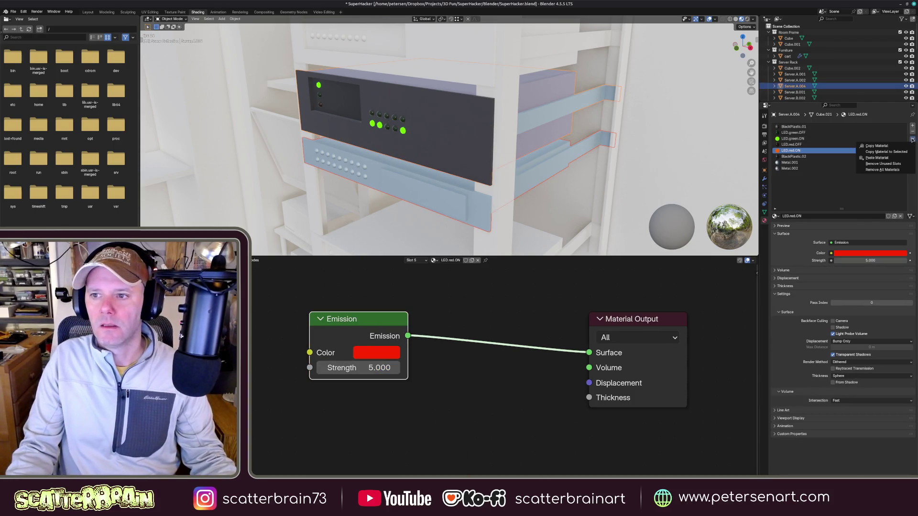
- Copy the materials to Server.C.001, select it and enter Edit Mode
left_click(858, 156)
left_click(401, 162)
mouse_move(401, 161)
middle_mouse_down()
mouse_move(455, 171)
mouse_move(547, 165)
middle_mouse_up()
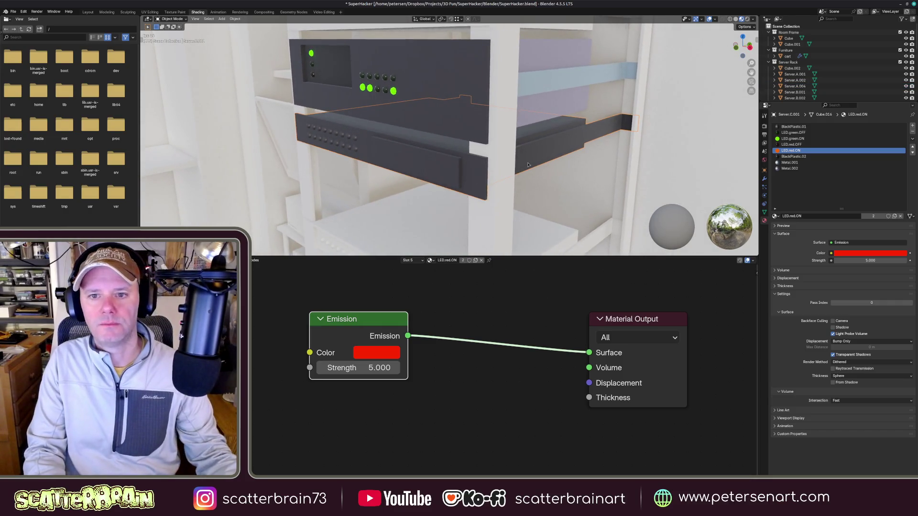
key("Tab")
- Assign Metal.001 to the selected drive-bay faces of the lower server
left_click(674, 158)
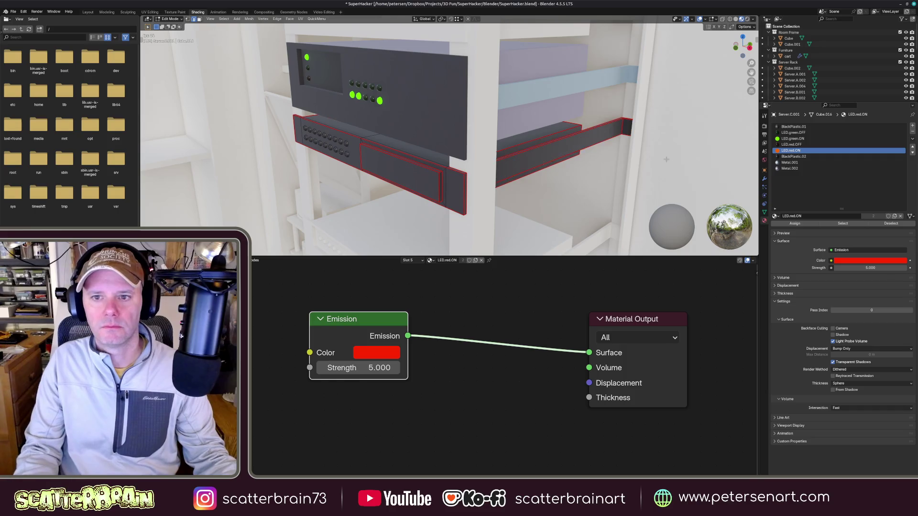
left_click(589, 144)
mouse_move(590, 143)
middle_mouse_down()
mouse_move(430, 158)
mouse_move(508, 160)
middle_mouse_up()
left_click(496, 158)
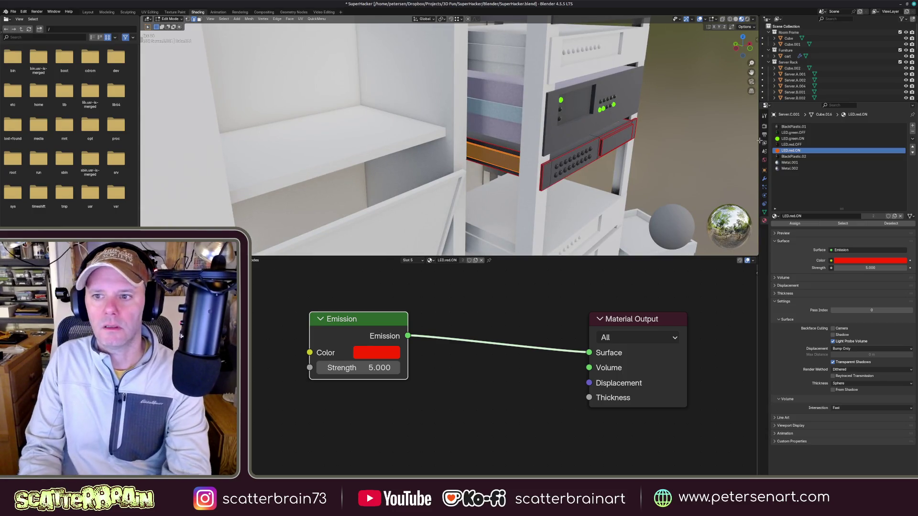
left_click(790, 163)
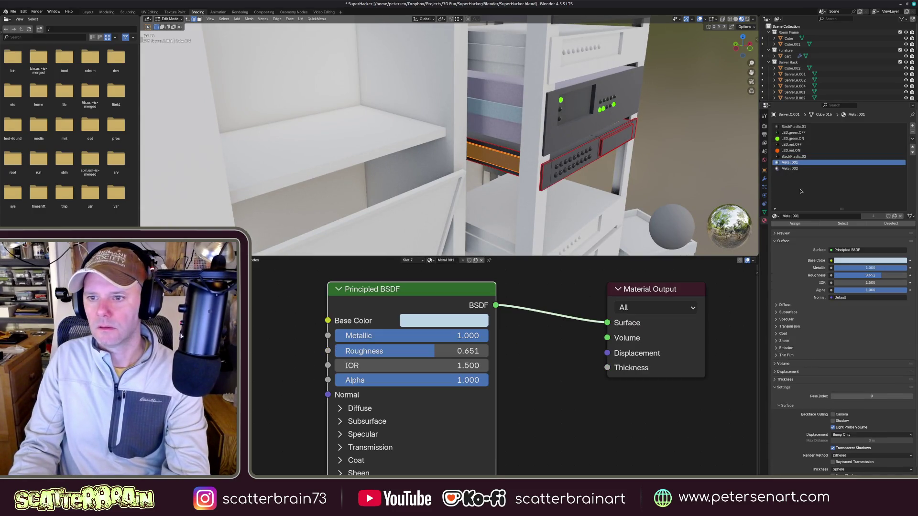
left_click(794, 223)
- Select the shelf's top face and isolate the server unit in Local View
middle_click_drag(575, 167, 572, 227)
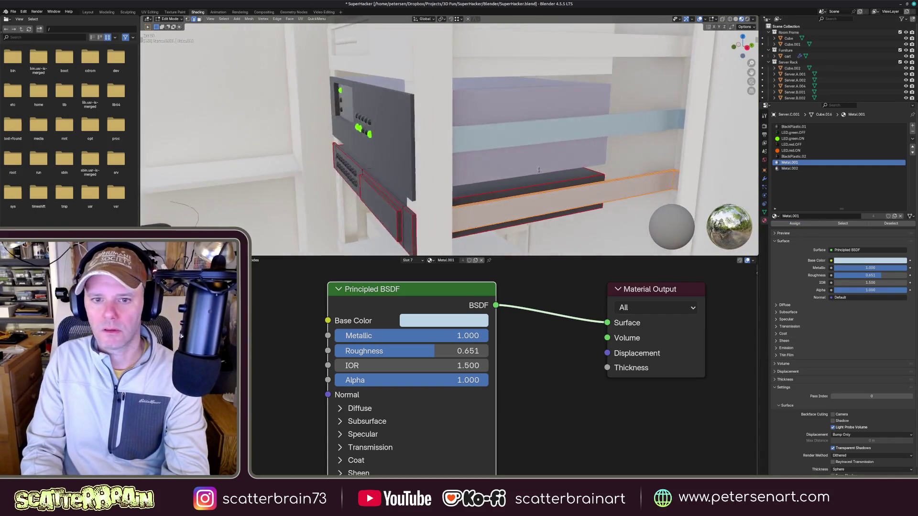
left_click(586, 178)
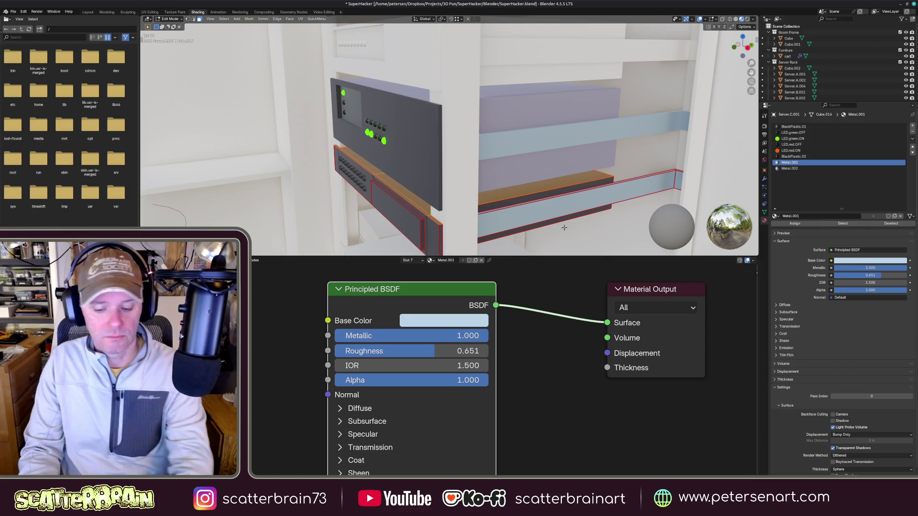
key("slash")
scroll(529, 194, "up", 3)
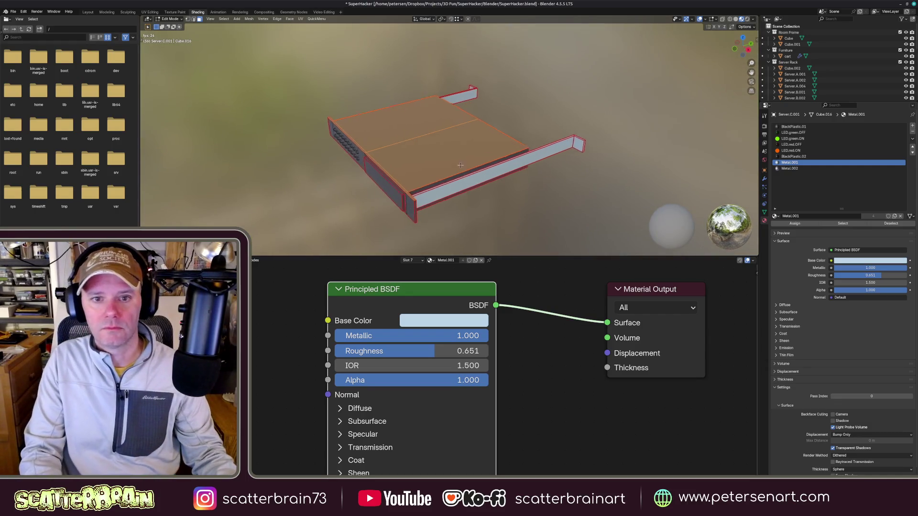
- Clear seams on the server's edges from above and below via the Edge menu
middle_click_drag(528, 194, 553, 108)
key("alt+a")
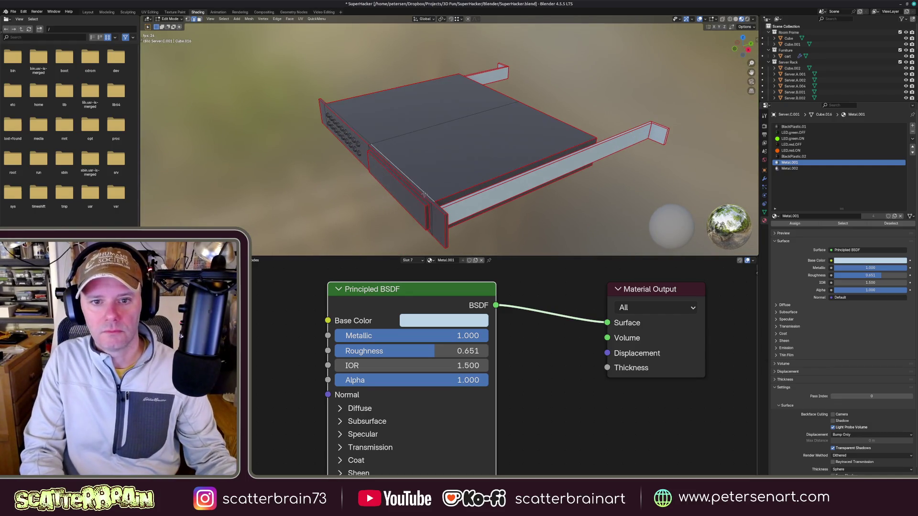
right_click(365, 138)
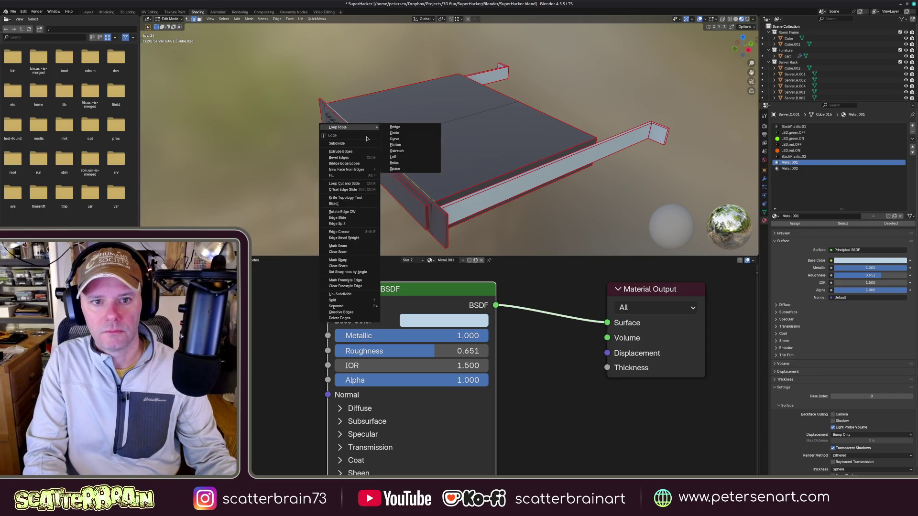
left_click(350, 252)
middle_click_drag(429, 219, 485, 46)
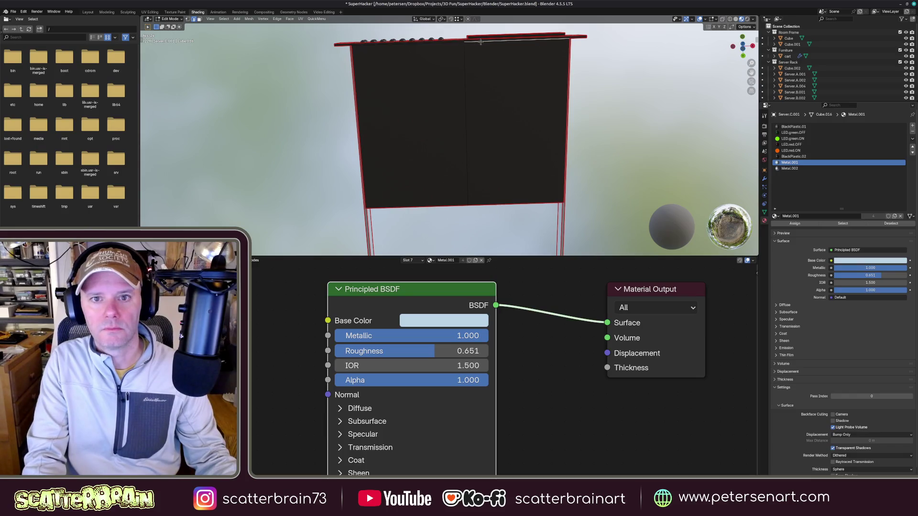
right_click(451, 45)
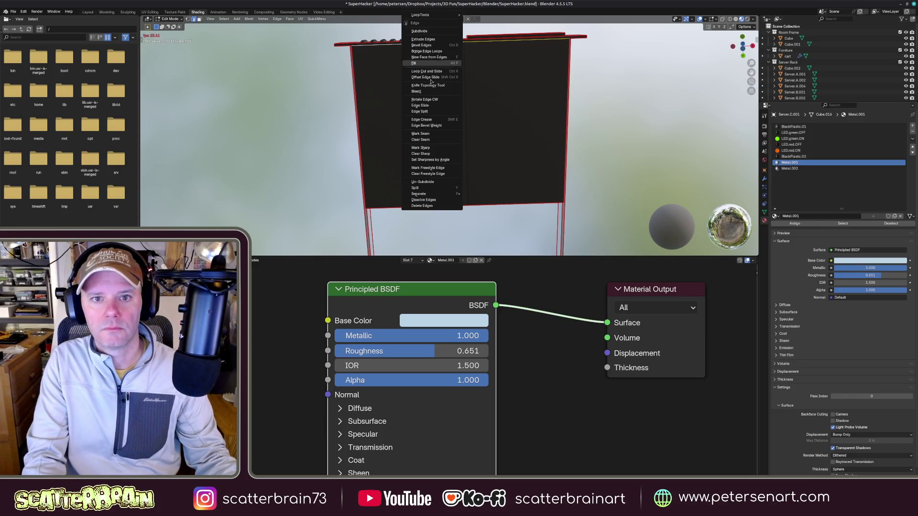
left_click(432, 135)
- Inspect the box from several angles and select its top and right side faces
mouse_move(432, 144)
middle_mouse_down()
mouse_move(471, 127)
mouse_move(432, 179)
middle_mouse_up()
scroll(432, 179, "up", 4)
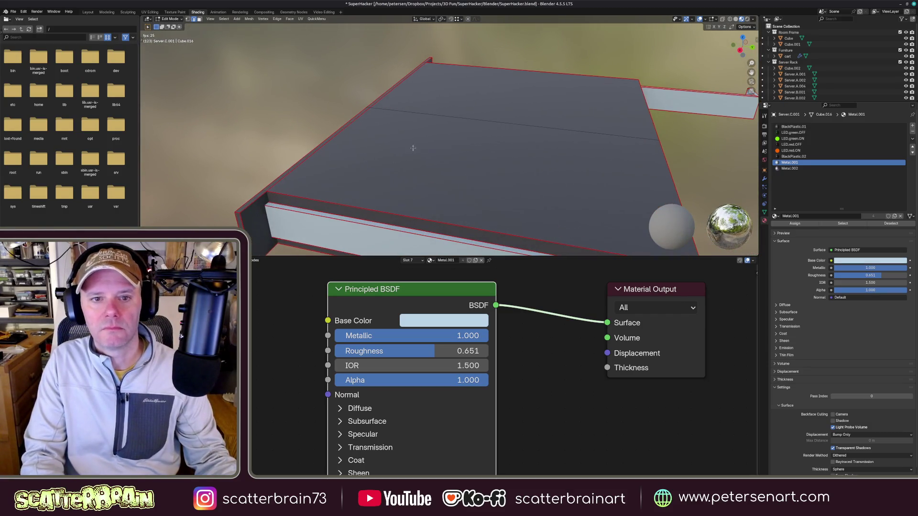
middle_click_drag(381, 171, 635, 153)
right_click(637, 154)
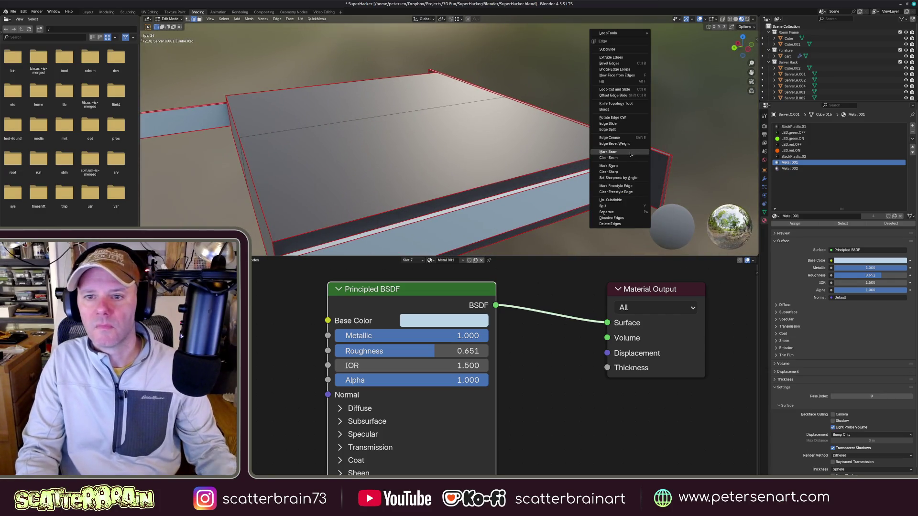
key("Escape")
middle_click_drag(618, 178, 657, 149)
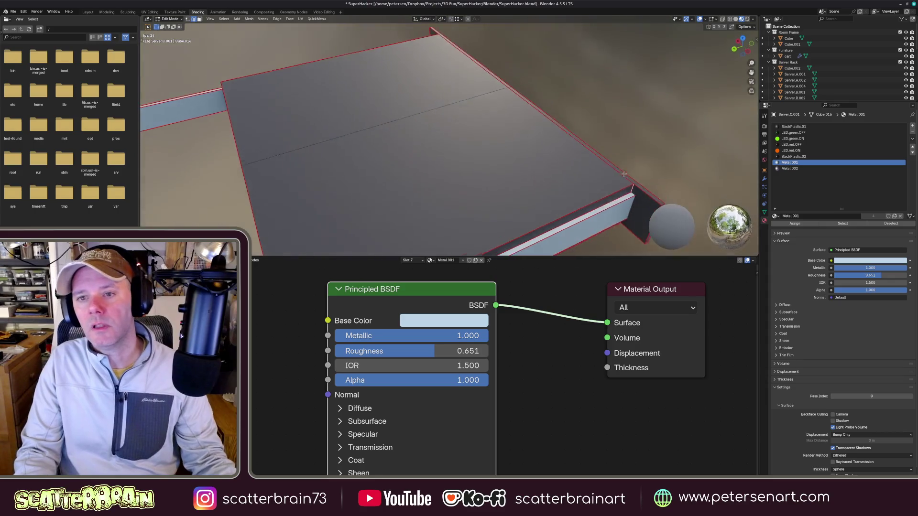
mouse_move(566, 205)
middle_mouse_down()
mouse_move(576, 179)
mouse_move(576, 199)
mouse_move(513, 188)
middle_mouse_up()
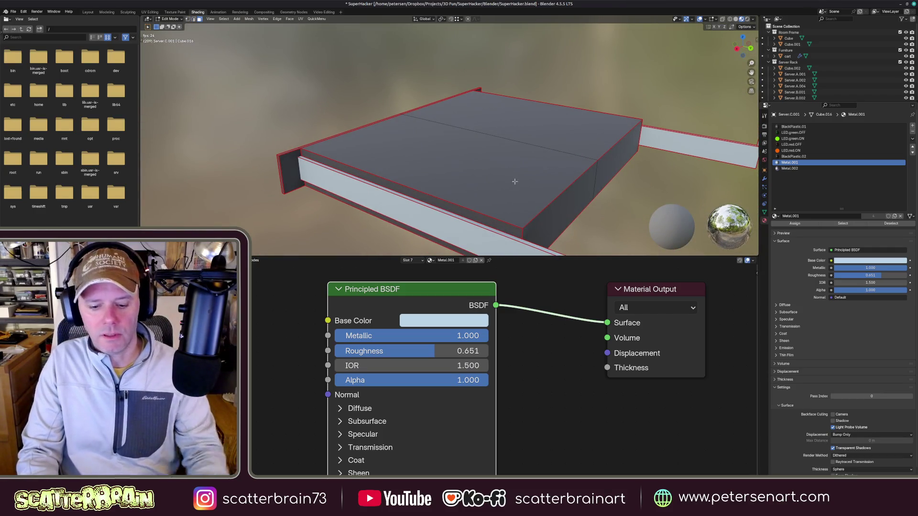
left_click(542, 149)
left_click(572, 190, "shift")
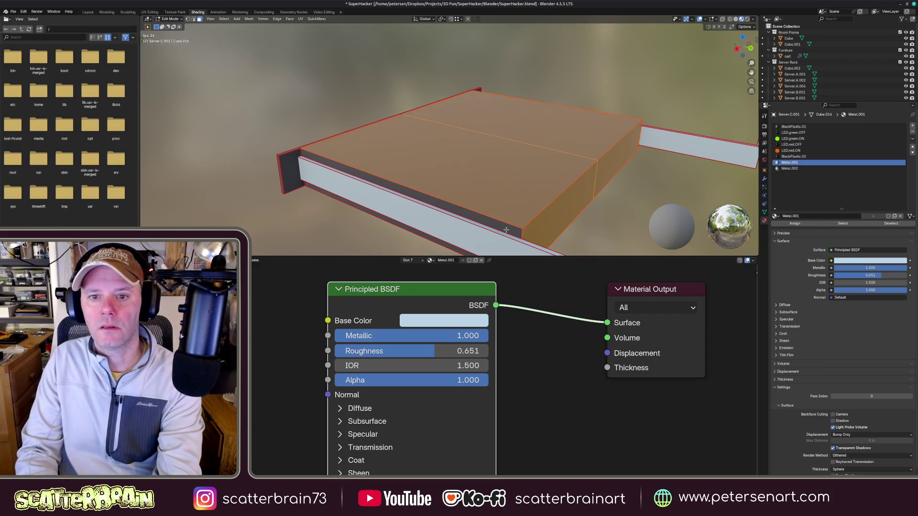
mouse_move(506, 230)
middle_mouse_down()
mouse_move(515, 148)
mouse_move(479, 150)
mouse_move(475, 166)
mouse_move(502, 172)
middle_mouse_up()
- Assign Metal.002 to the selected casing faces and clear the selection
left_click(789, 168)
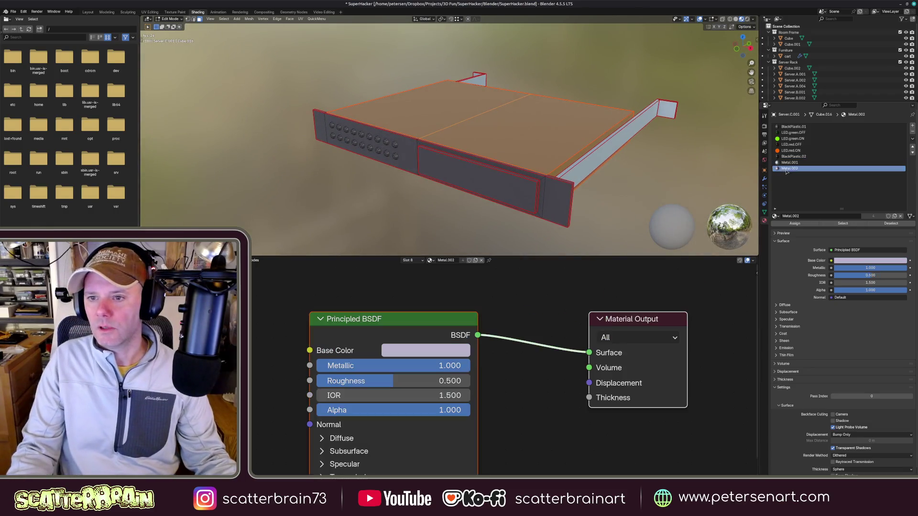
left_click(795, 223)
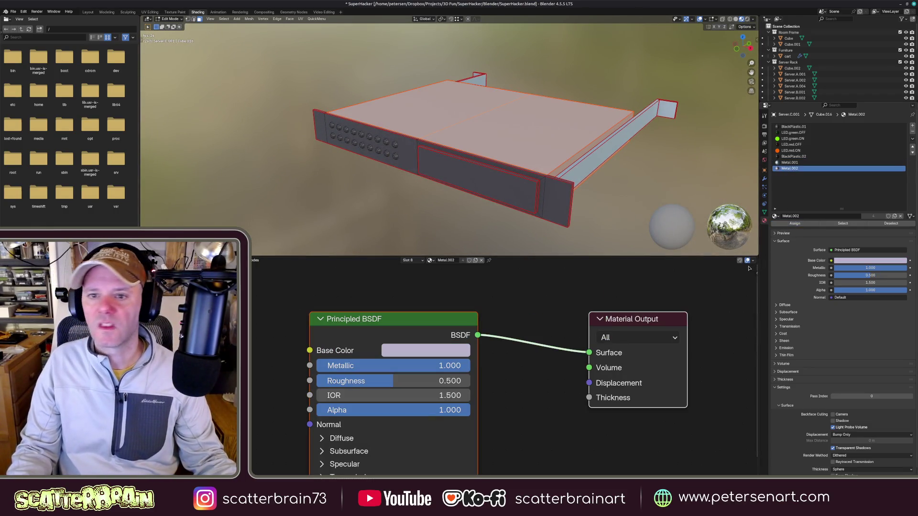
mouse_move(533, 167)
middle_mouse_down()
mouse_move(553, 166)
mouse_move(493, 225)
middle_mouse_up()
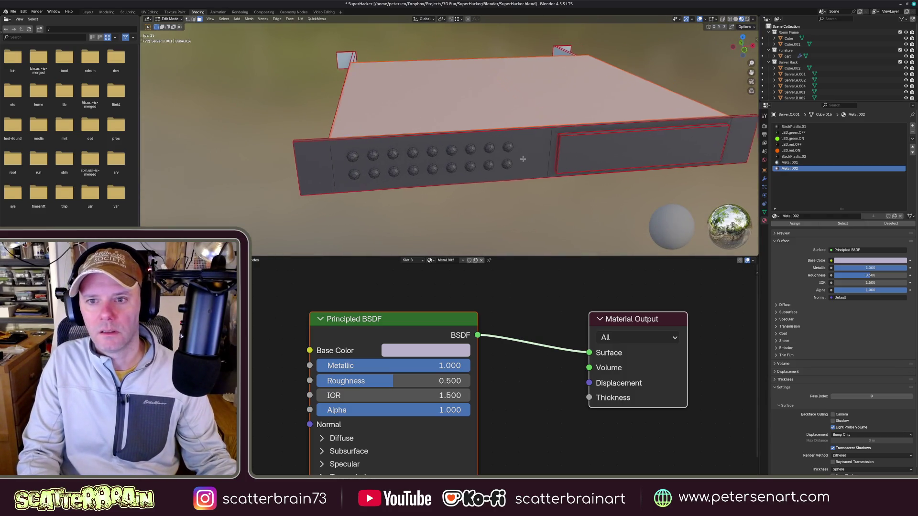
left_click(415, 226)
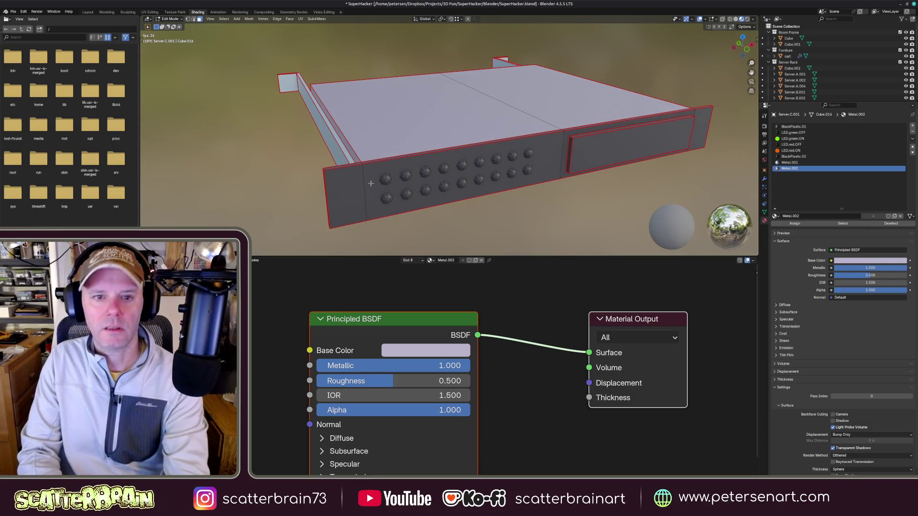
- Give four front LED circles the glowing LED.green.ON material, then select the display panel face
left_click(386, 178)
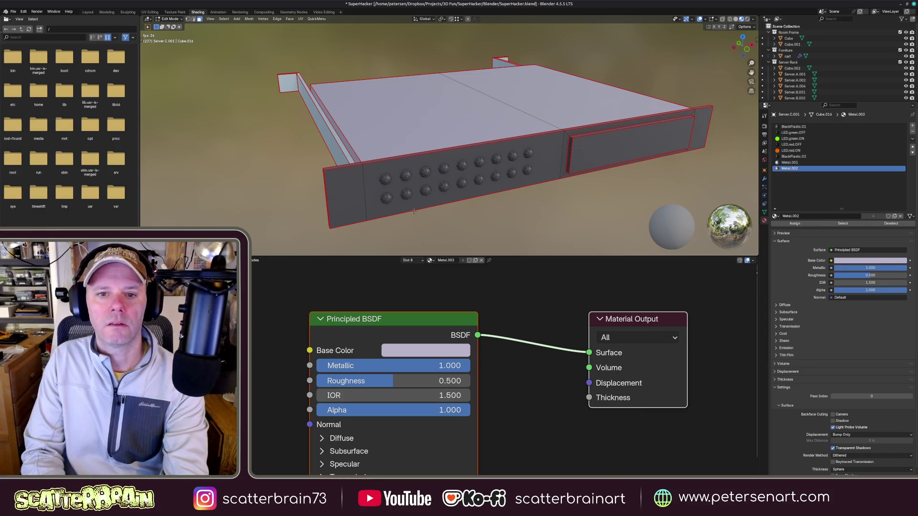
left_click(789, 145)
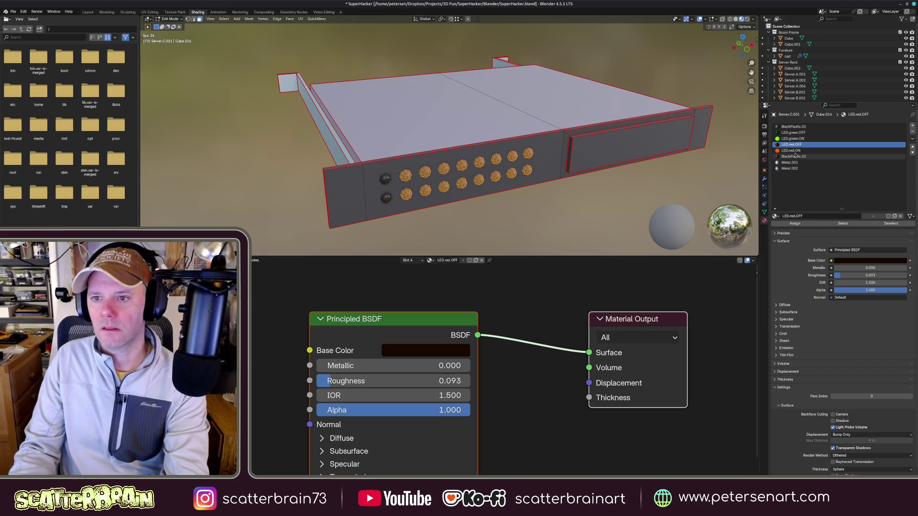
left_click(793, 133)
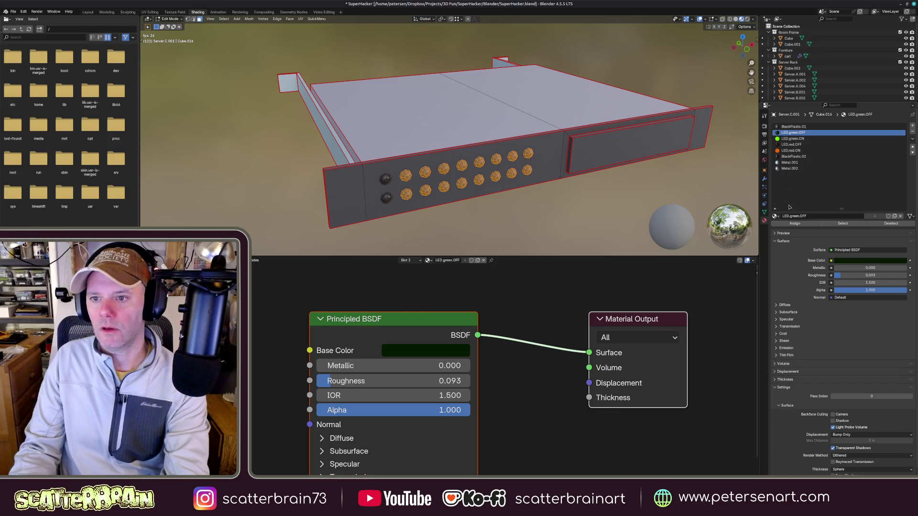
key("alt+a")
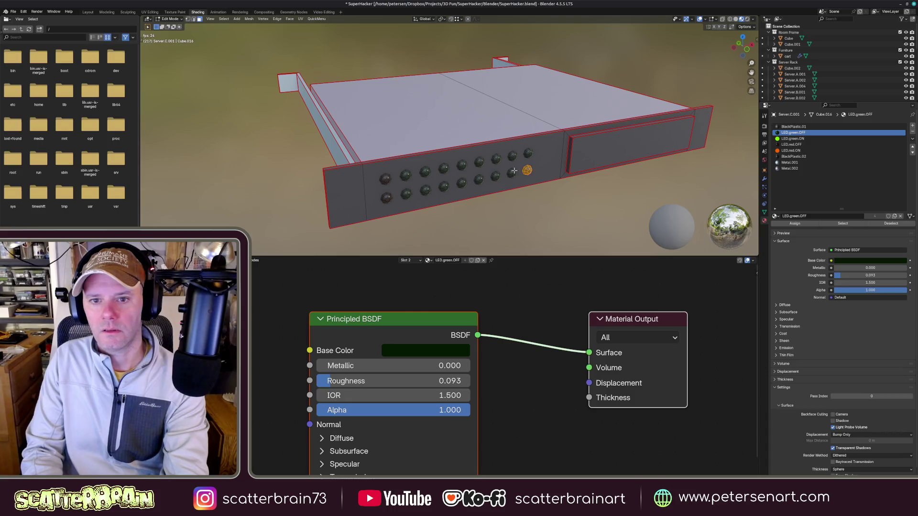
left_click(793, 139)
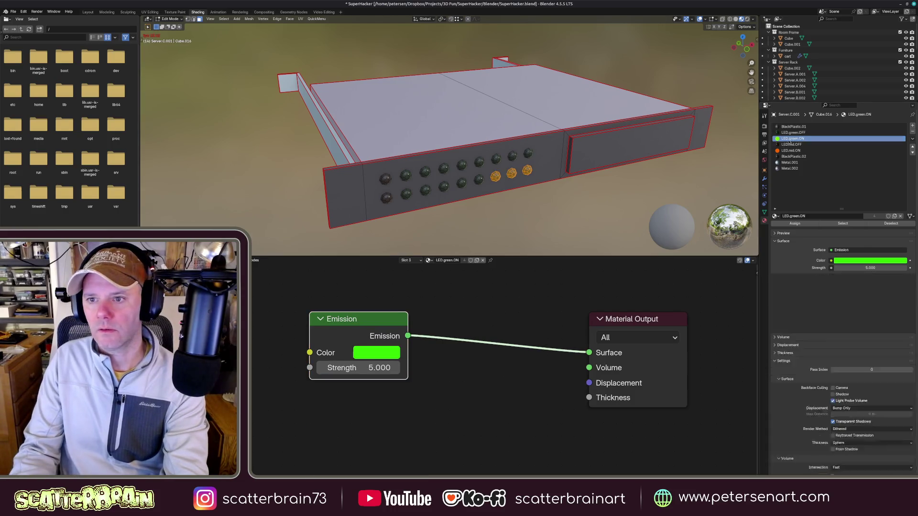
left_click(794, 223)
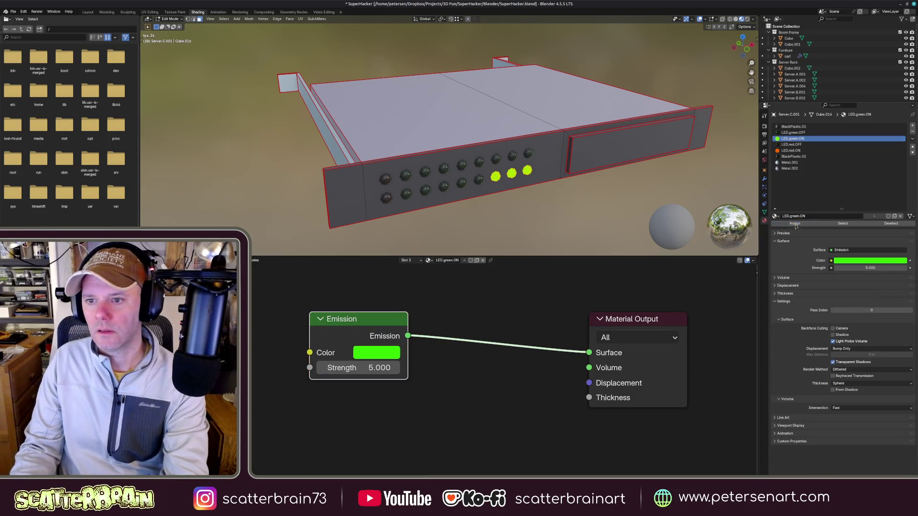
left_click(444, 187)
left_click(793, 138)
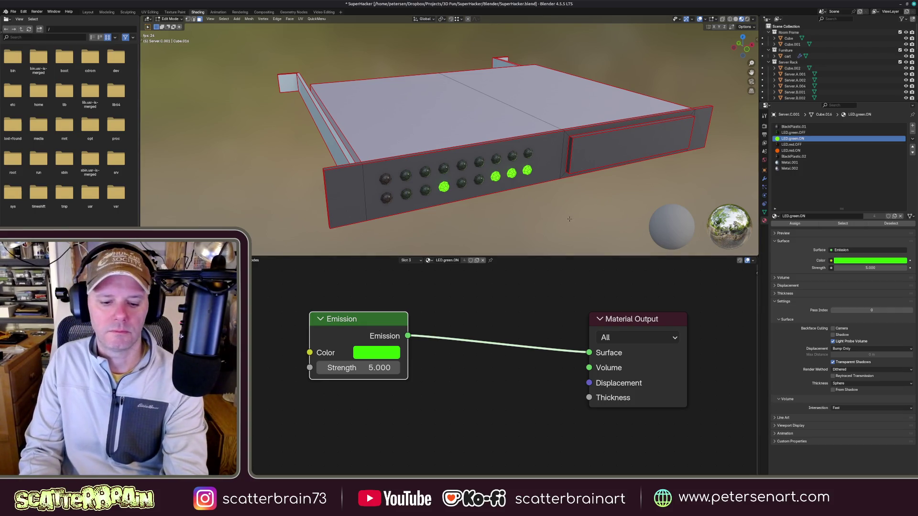
left_click(588, 157)
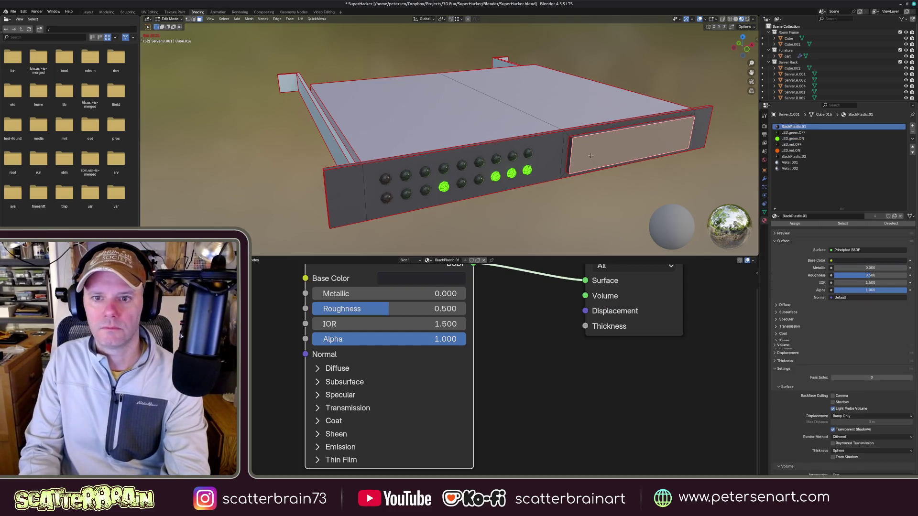
- Select the thin rim and bevel faces around the display and clear their seams
mouse_move(588, 140)
middle_mouse_down()
mouse_move(581, 149)
mouse_move(502, 129)
middle_mouse_up()
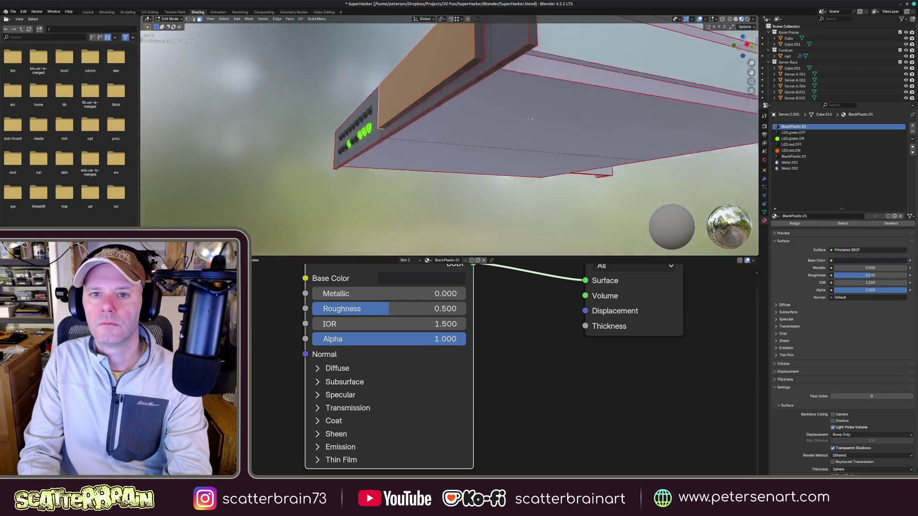
mouse_move(432, 125)
middle_mouse_down()
mouse_move(445, 72)
mouse_move(592, 176)
mouse_move(569, 151)
middle_mouse_up()
scroll(588, 186, "up", 1)
left_click(570, 152)
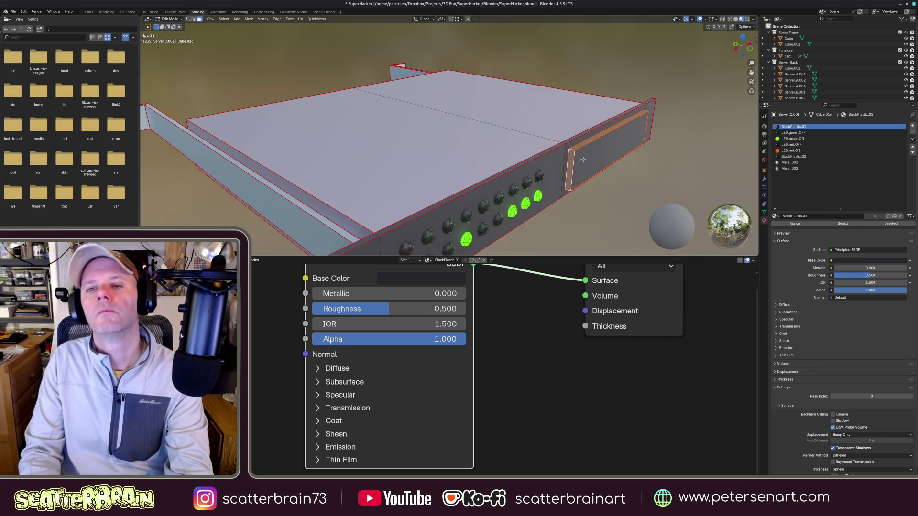
left_click(581, 159)
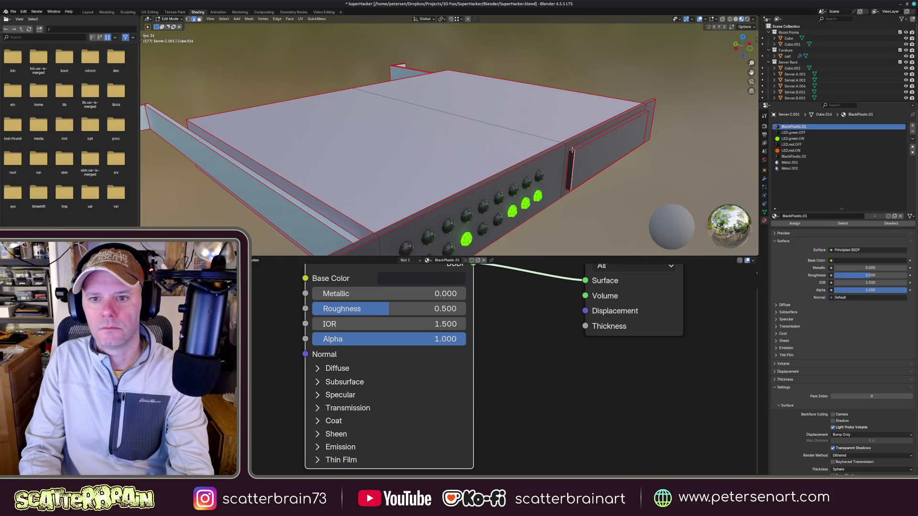
left_click(575, 155, "shift")
scroll(586, 150, "up", 3)
key("x")
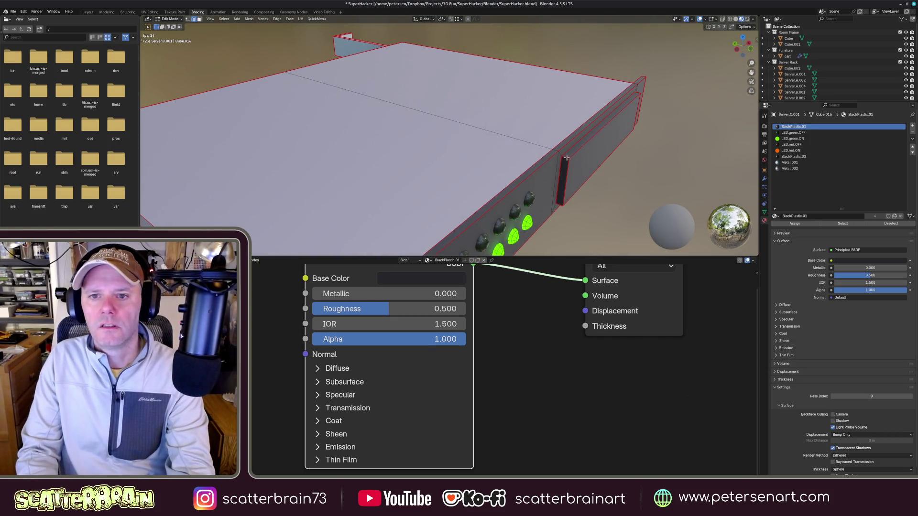
middle_click_drag(575, 166, 595, 153)
key("ctrl+e")
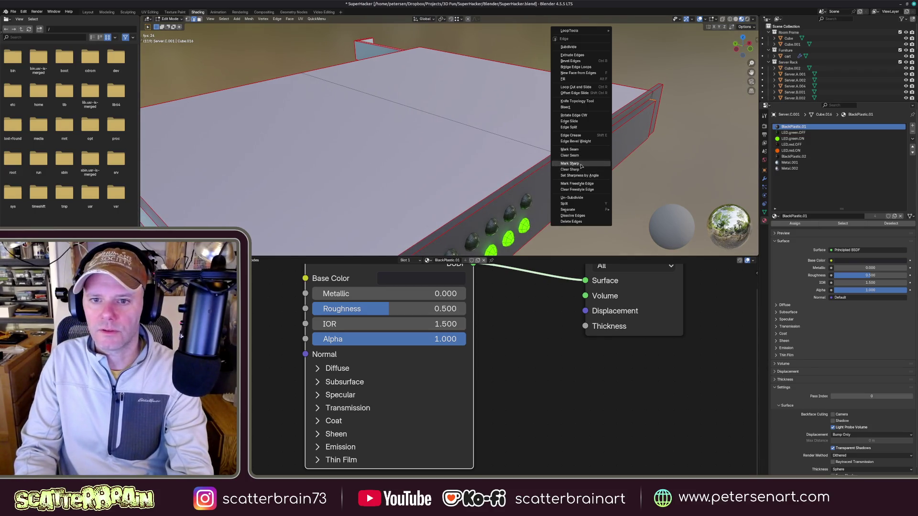
left_click(580, 156)
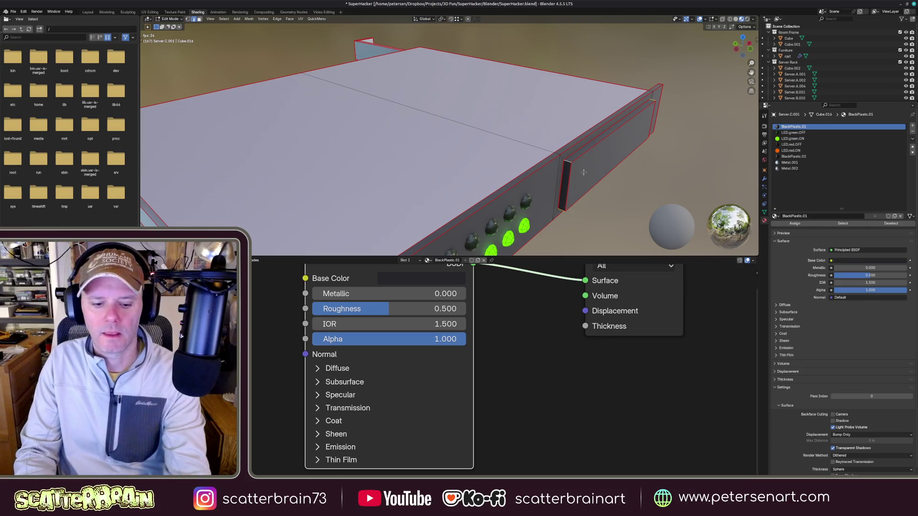
- Clear seams on the display recess side face and view it straight on
left_click(586, 171)
key("ctrl+e")
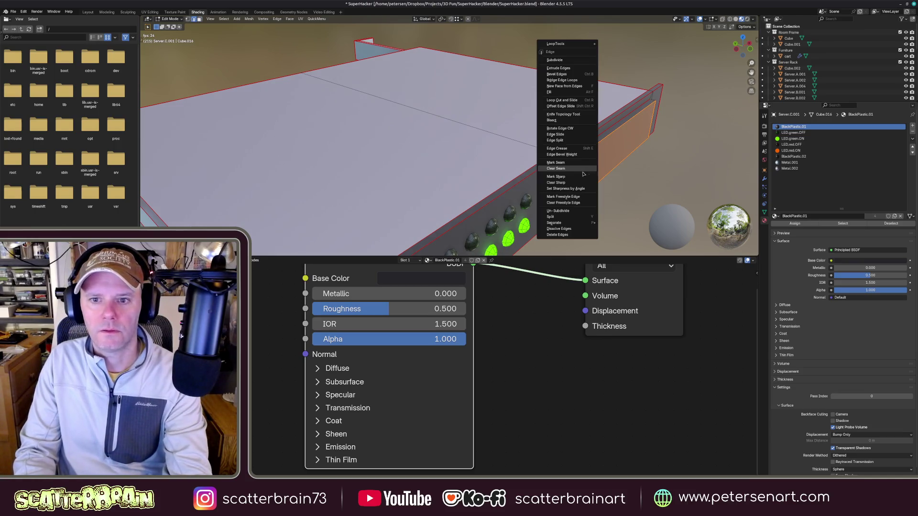
left_click(579, 170)
middle_click_drag(581, 171, 591, 175)
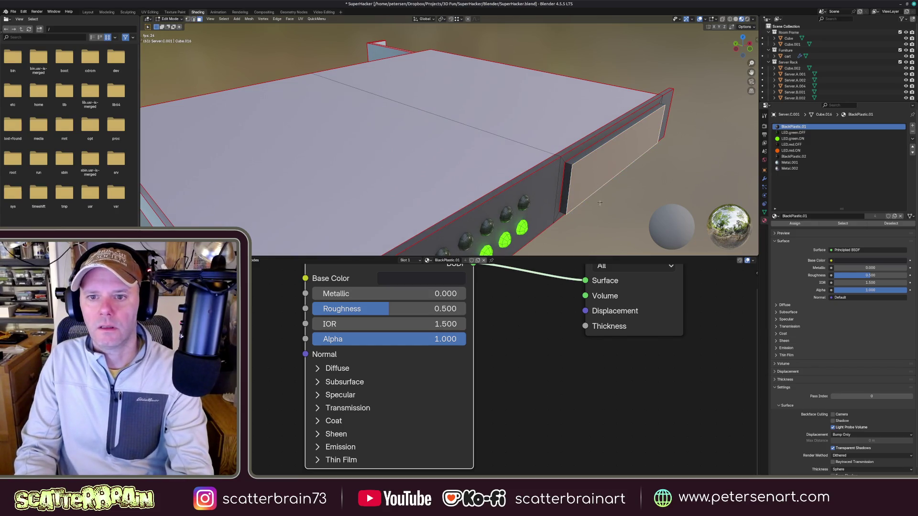
key("alt+a")
left_click(576, 188)
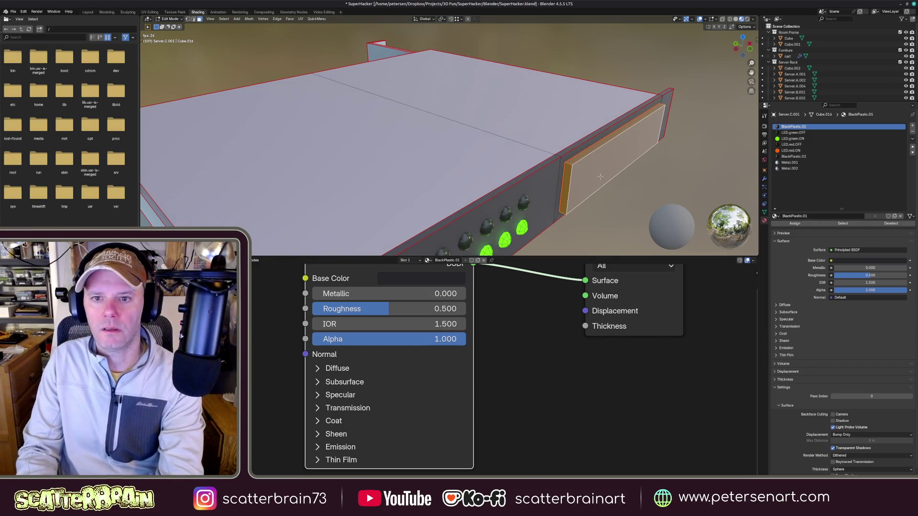
key("KP_3")
key("KP_Decimal")
scroll(597, 147, "down", 3)
- Make BlackPlastic.02 the active material and return to Object Mode
middle_click_drag(597, 147, 502, 108)
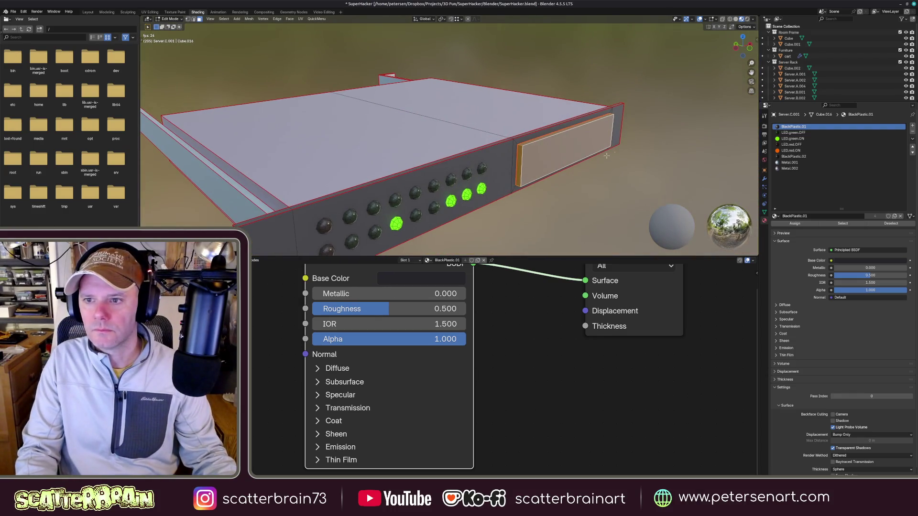
left_click(793, 157)
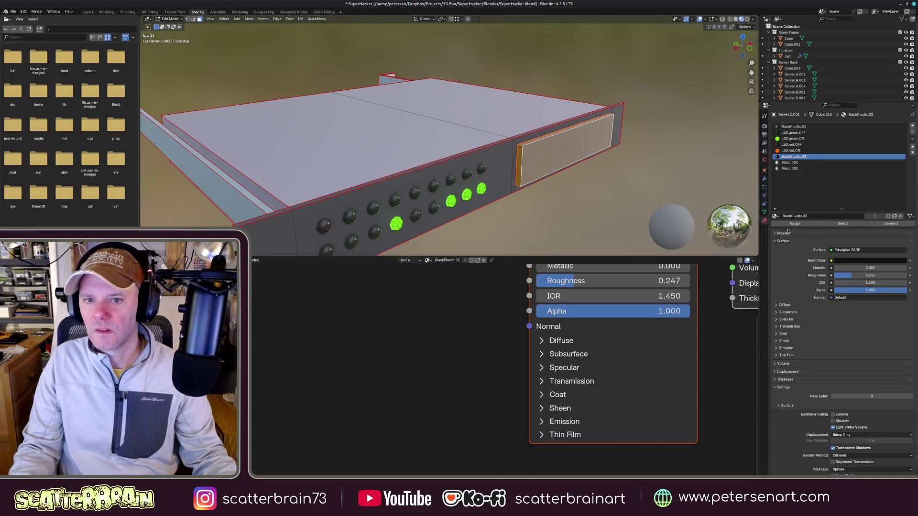
key("Tab")
mouse_move(580, 185)
middle_mouse_down()
mouse_move(502, 165)
mouse_move(549, 176)
mouse_move(529, 159)
middle_mouse_up()
scroll(502, 165, "down", 3)
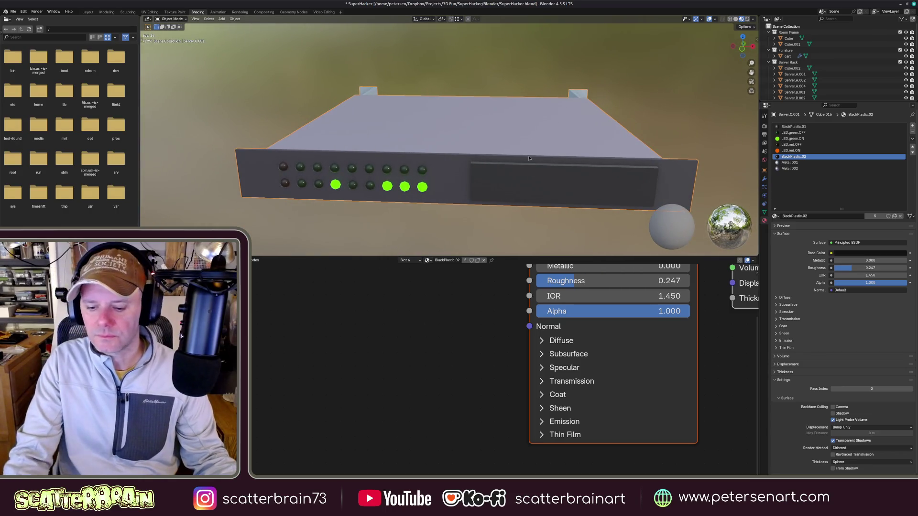
- Leave Local View to show the whole room again and orbit closer to the rack
key("KP_Divide")
scroll(502, 165, "down", 3)
mouse_move(502, 164)
middle_mouse_down()
mouse_move(457, 192)
mouse_move(494, 171)
middle_mouse_up()
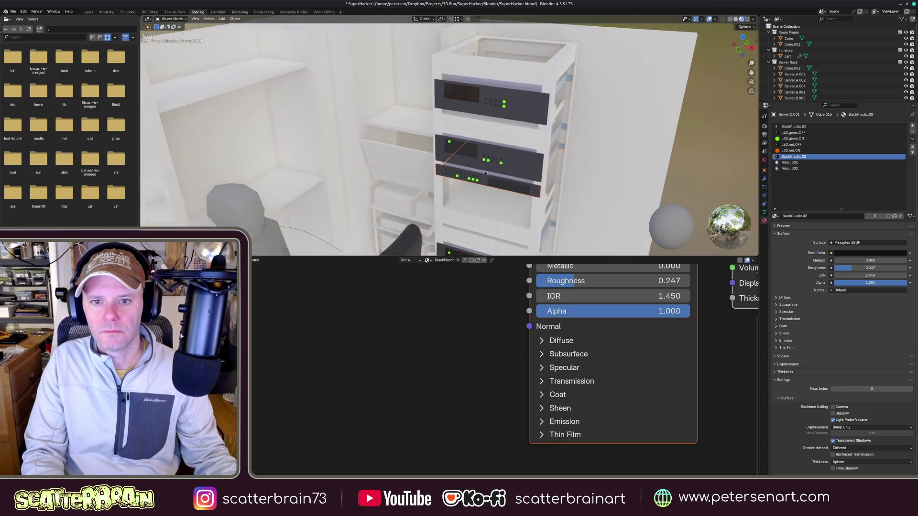
scroll(494, 172, "up", 2)
mouse_move(494, 171)
middle_mouse_down()
mouse_move(514, 142)
mouse_move(574, 114)
middle_mouse_up()
- Duplicate Server.C.001 twice straight down Z to stack three server units in the rack
key("shift+z")
left_click(559, 81)
left_click(557, 119)
key("shift+z")
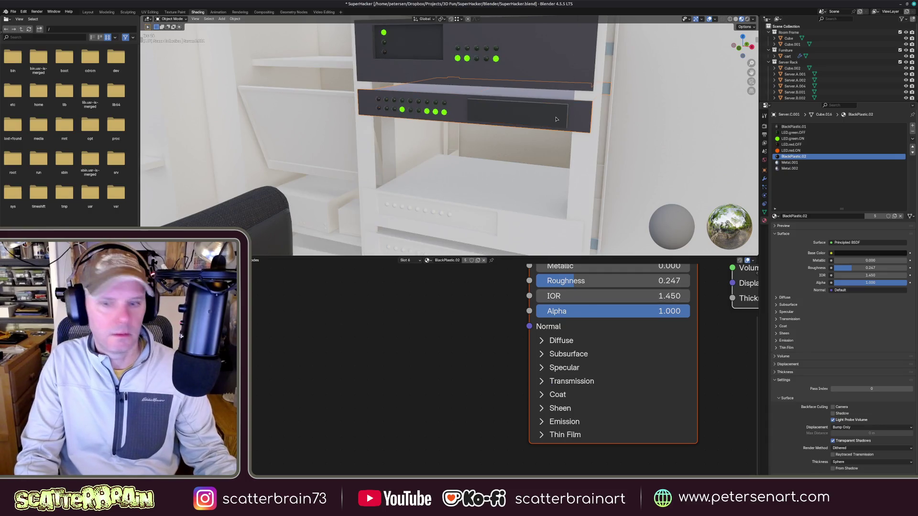
key("shift+d")
key("z")
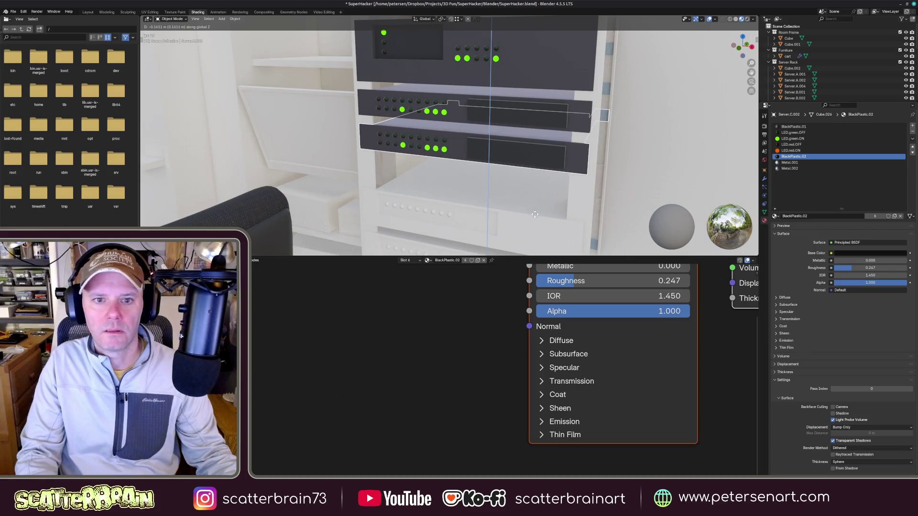
left_click(539, 196)
key("shift+r")
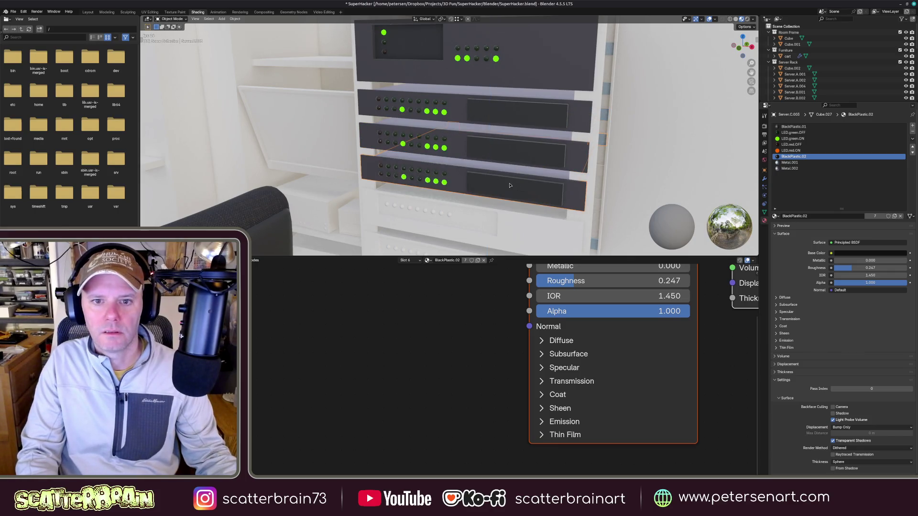
scroll(511, 185, "up", 3)
- Select the middle server unit and enter Edit Mode
mouse_move(510, 186)
middle_mouse_down()
mouse_move(548, 155)
mouse_move(534, 166)
middle_mouse_up()
left_click(485, 128)
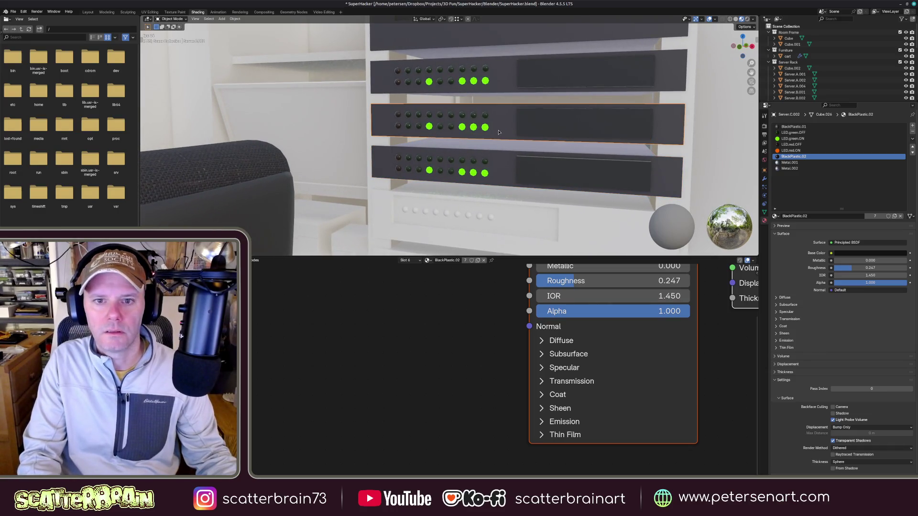
key("Tab")
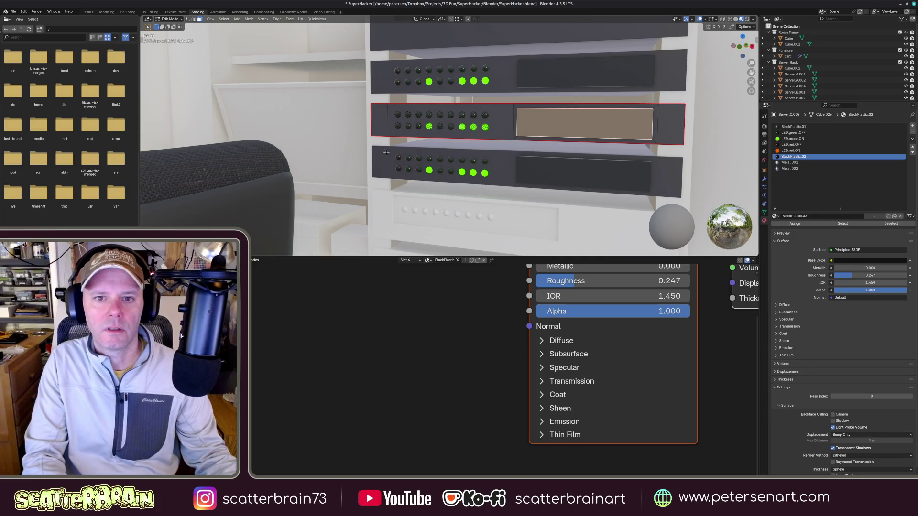
- Switch middle-server LEDs to LED.green.OFF and light one with LED.red.ON
middle_click_drag(430, 164, 433, 164)
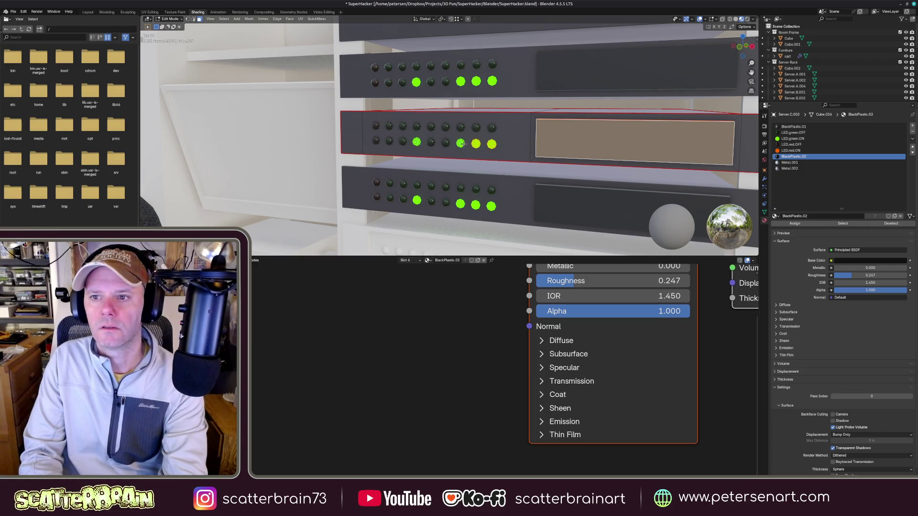
left_click(795, 133)
left_click(795, 223)
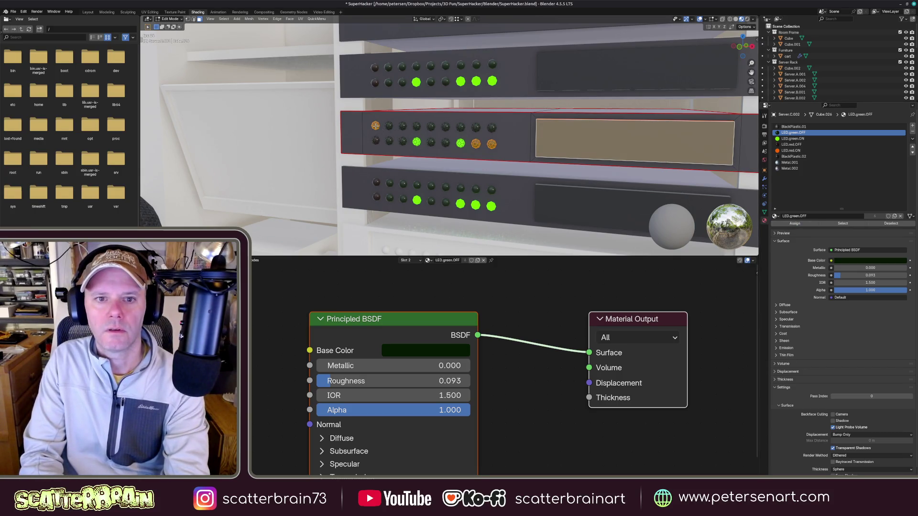
left_click(376, 126)
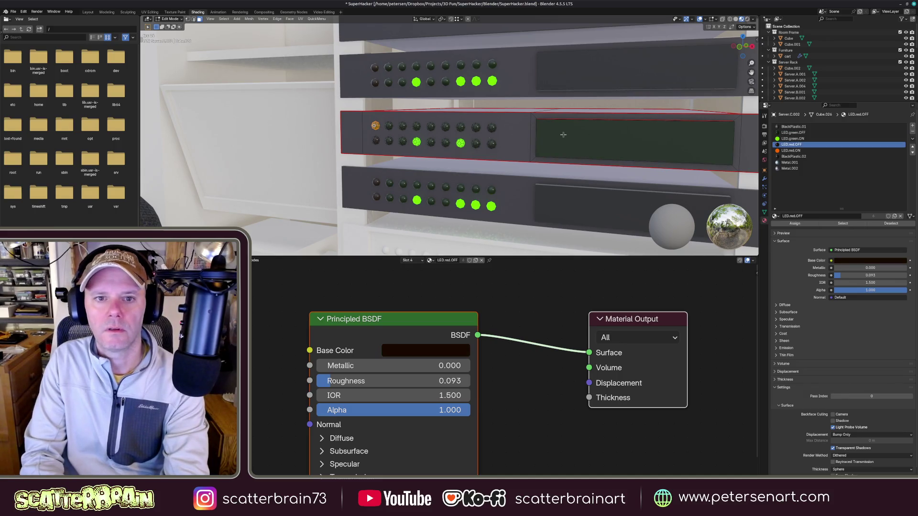
left_click(791, 150)
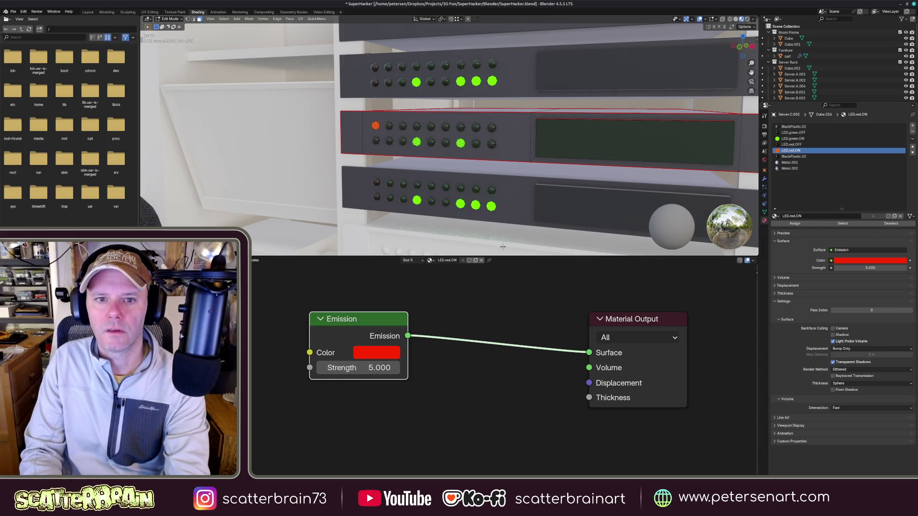
middle_click_drag(512, 198, 506, 198)
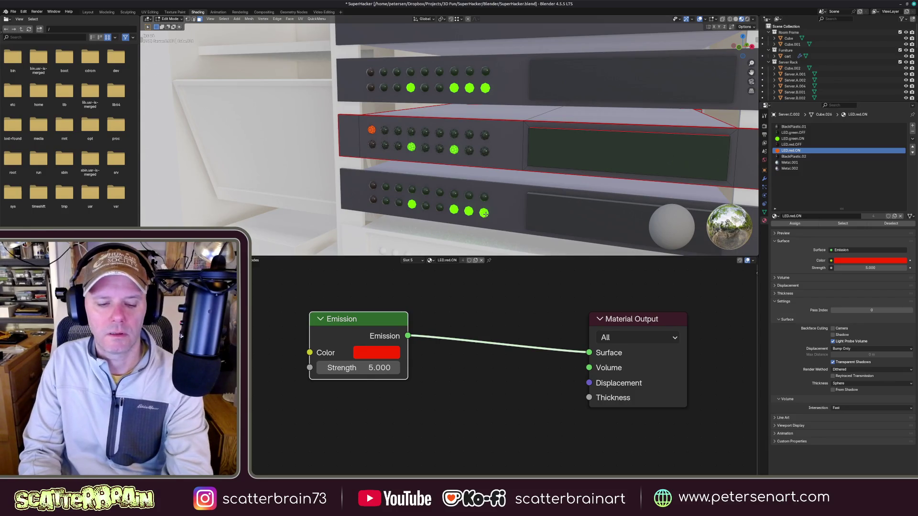
- Turn all LEDs on the bottom server off with the LED.green.OFF material
left_click(512, 208)
key("alt+a")
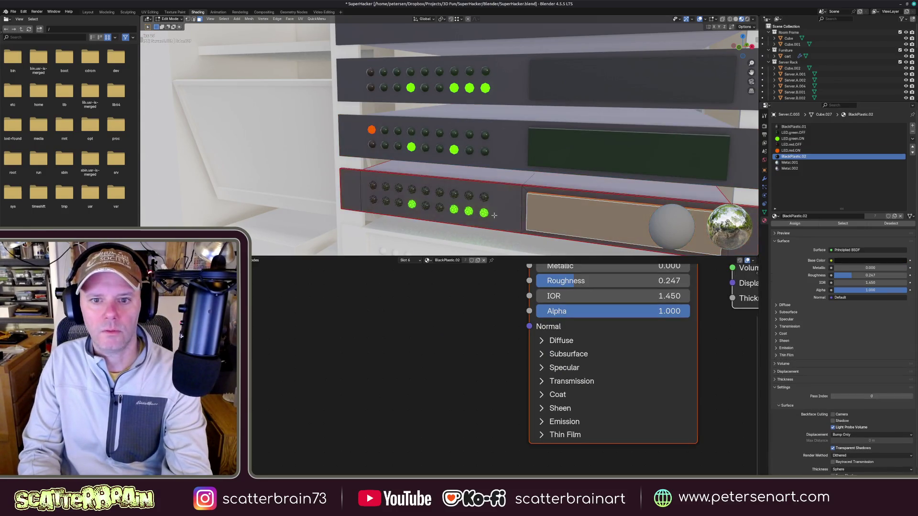
key("alt+a")
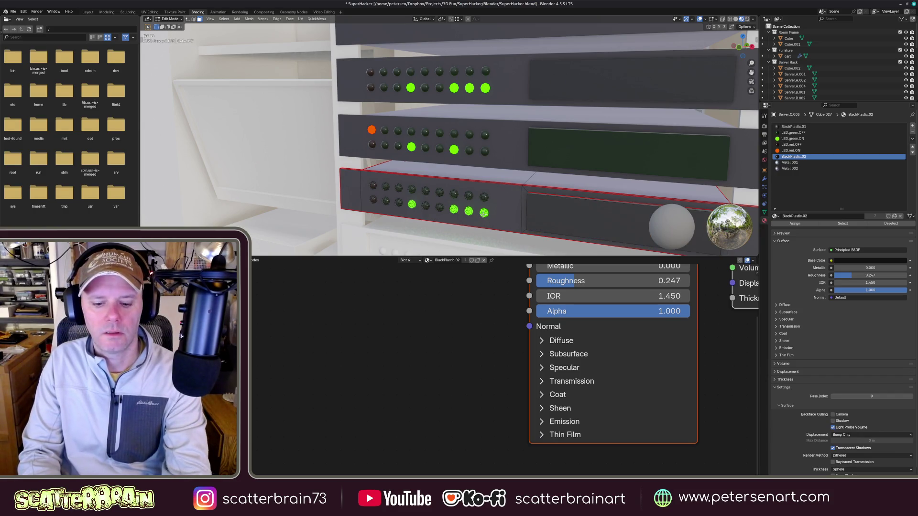
key("a")
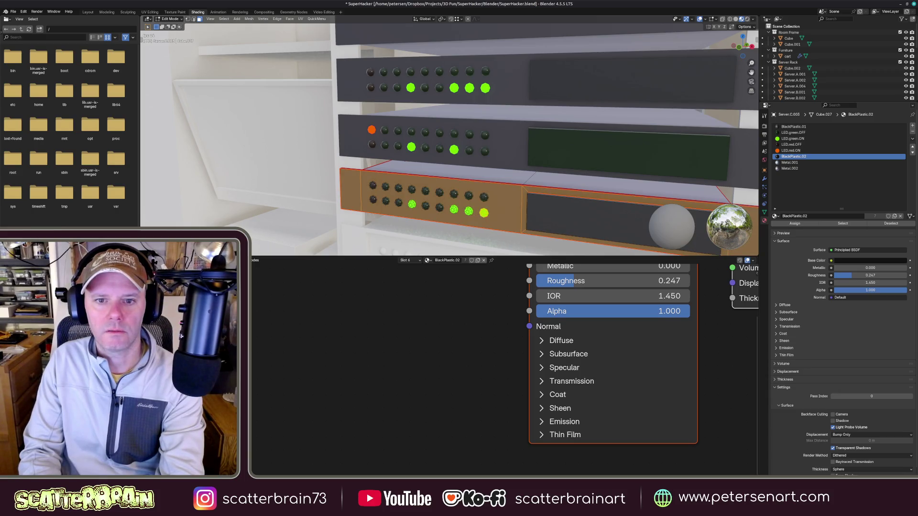
left_click(485, 212)
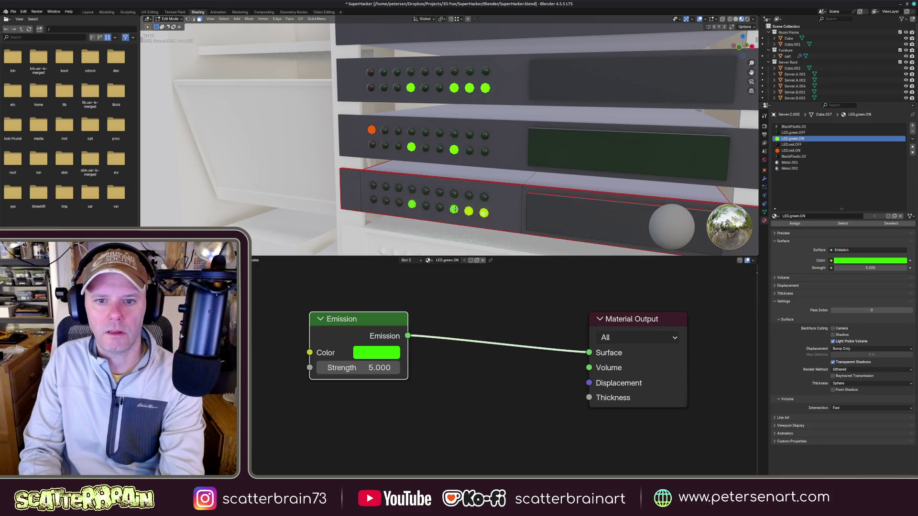
left_click(793, 133)
left_click(795, 223)
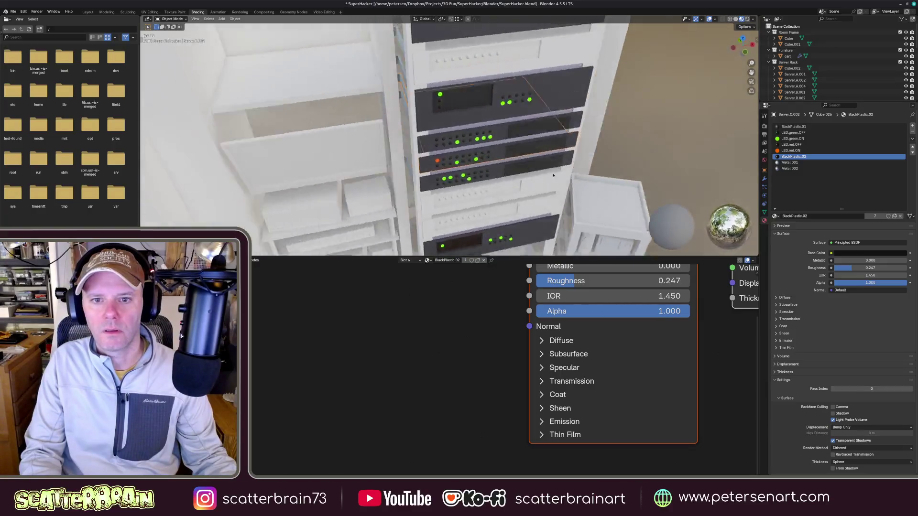
- Delete the two lower server units Server.B.001 and Server.B.002 from the rack
mouse_move(502, 166)
middle_mouse_down()
mouse_move(540, 161)
mouse_move(502, 118)
middle_mouse_up()
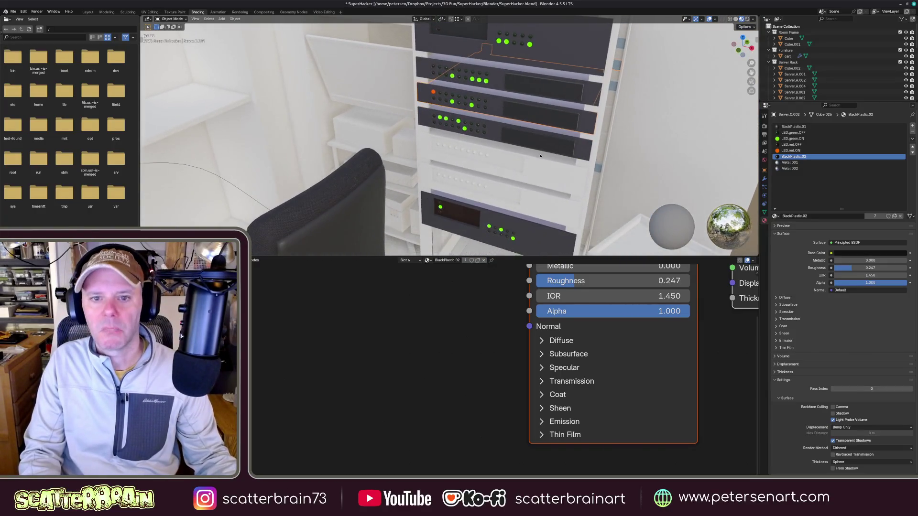
left_click(512, 143)
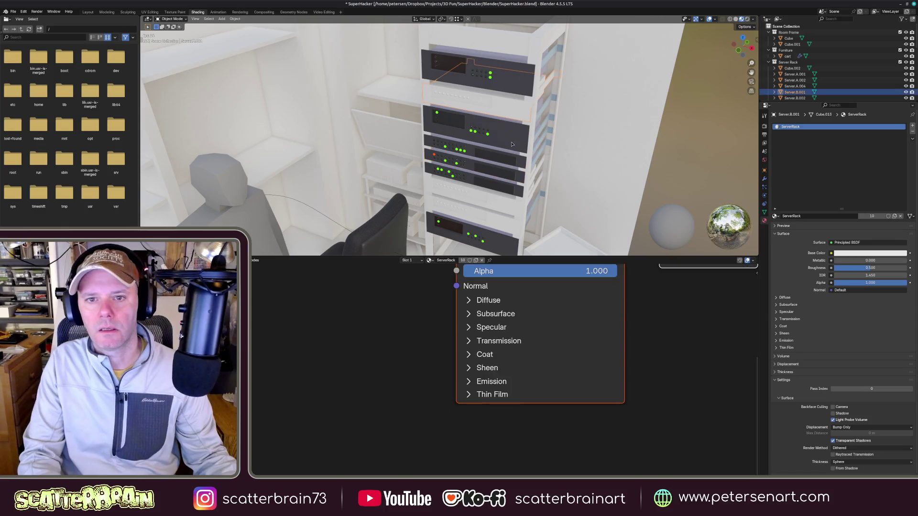
left_click(495, 188, "shift")
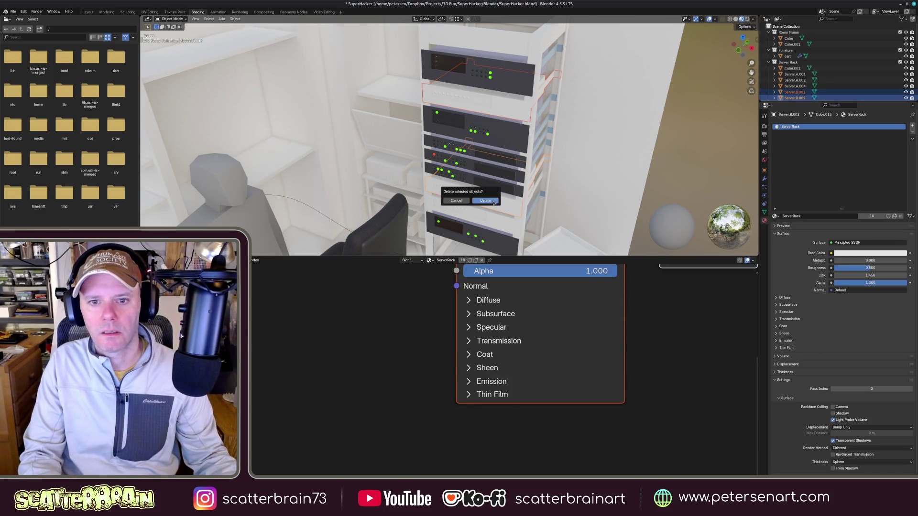
left_click(486, 202)
- Save the file and select the plain white server unit
mouse_move(493, 201)
middle_mouse_down()
mouse_move(515, 184)
mouse_move(508, 159)
mouse_move(517, 183)
mouse_move(502, 224)
mouse_move(506, 215)
middle_mouse_up()
key("ctrl+s")
left_click(506, 169)
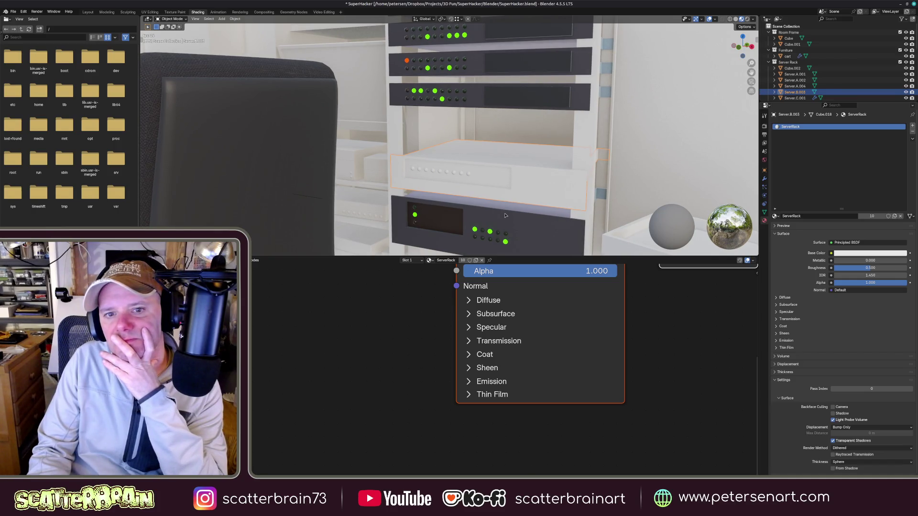
mouse_move(506, 215)
middle_mouse_down()
mouse_move(500, 223)
mouse_move(509, 205)
middle_mouse_up()
scroll(512, 197, "up", 3)
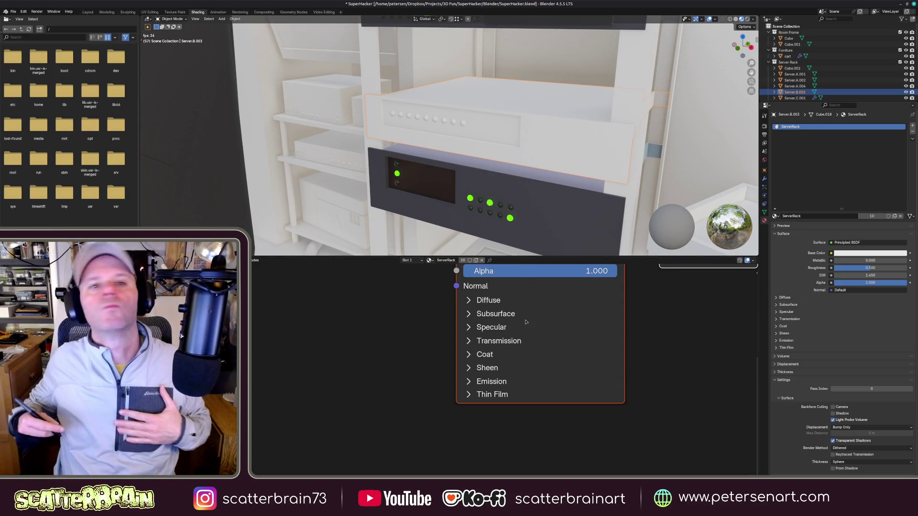
- Copy the LED-lit server's dark plastic, metal and LED materials onto the white unit
left_click(794, 74)
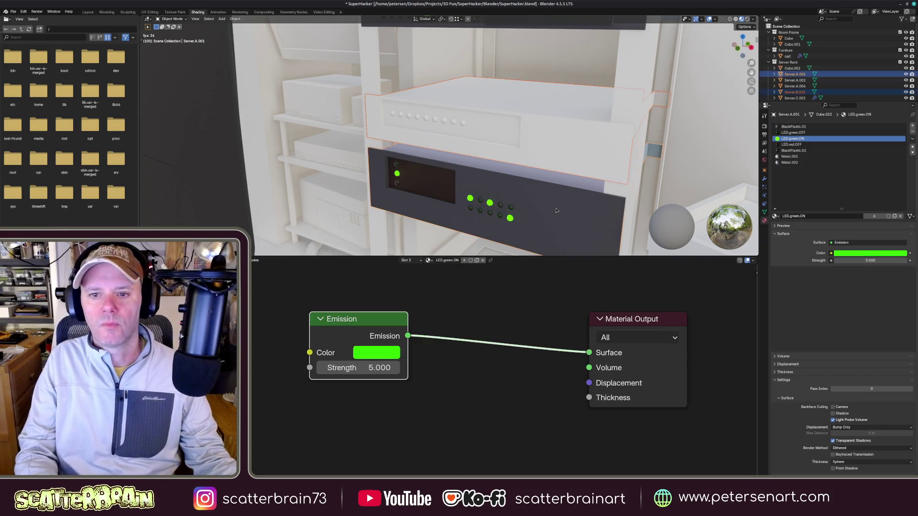
left_click(869, 137)
left_click(912, 149)
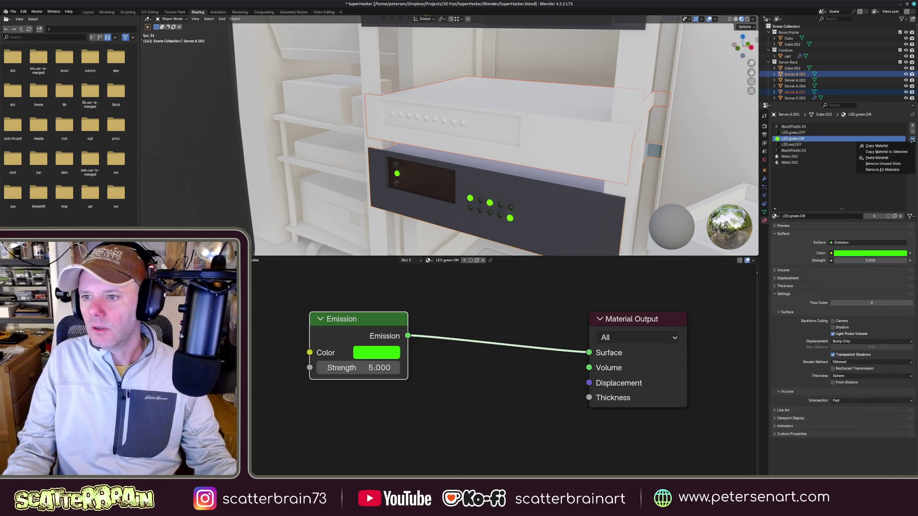
left_click(886, 152)
left_click(606, 211)
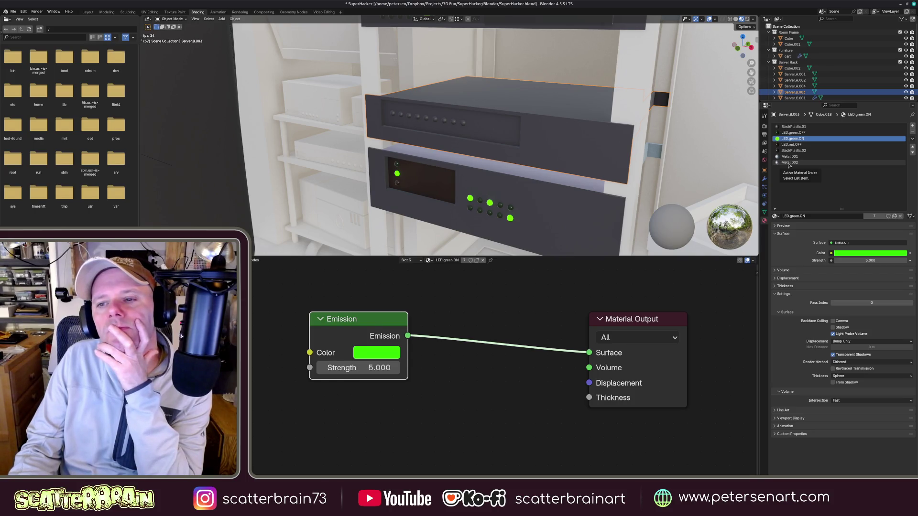
- Inspect Metal.002 and BlackPlastic.01, then move BlackPlastic.02 up to second in the material list
left_click(789, 163)
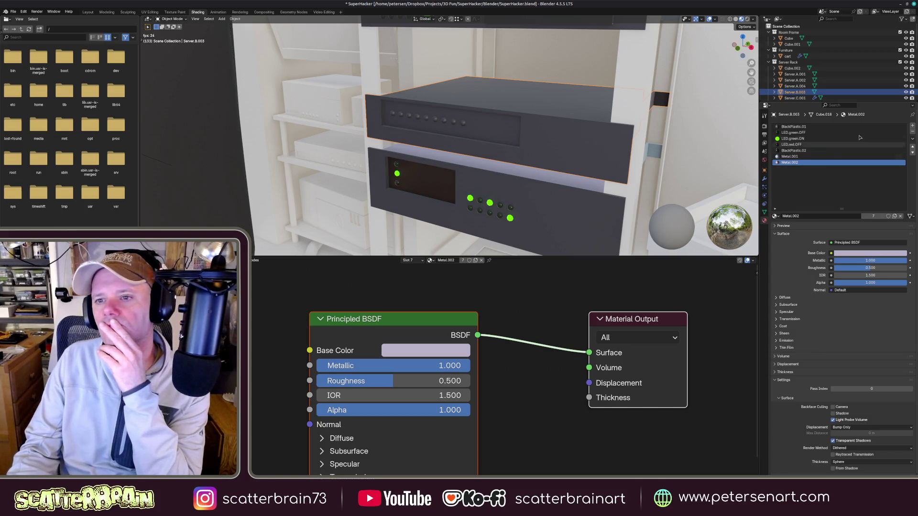
left_click(788, 127)
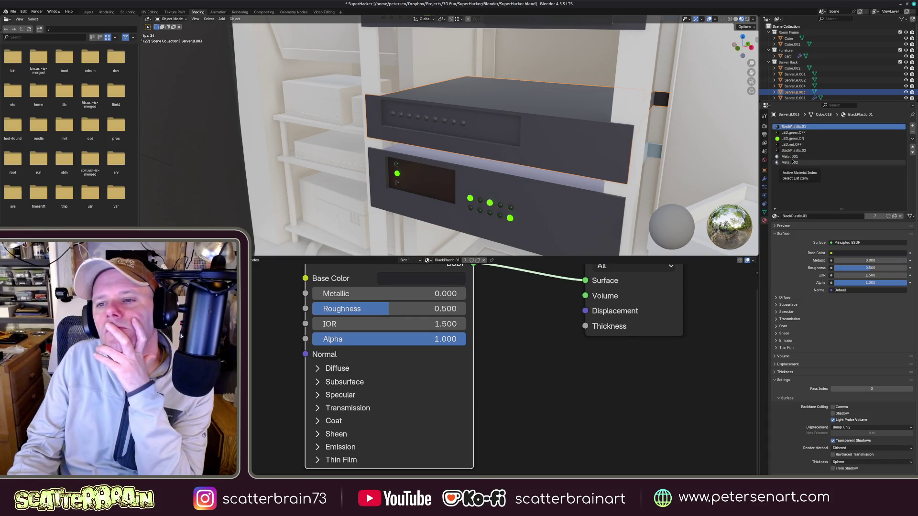
left_click(792, 151)
left_click(911, 147)
left_click(912, 147)
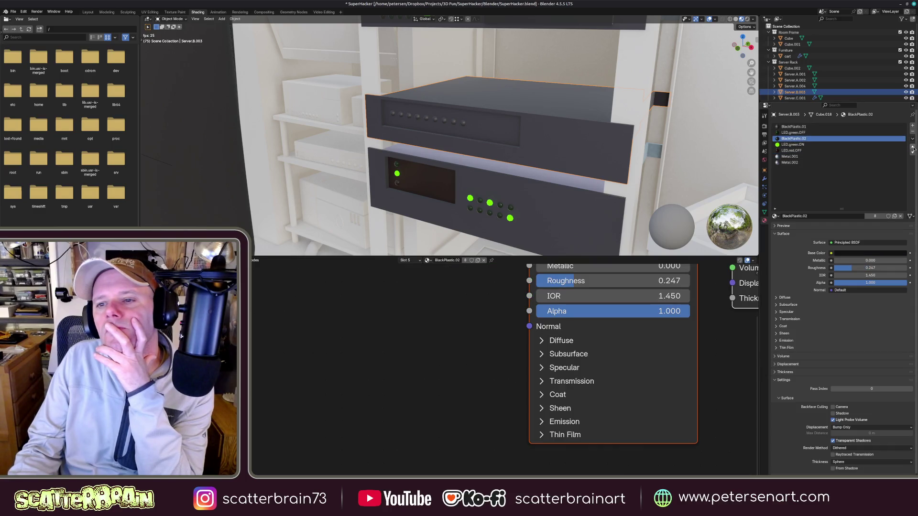
left_click(911, 147)
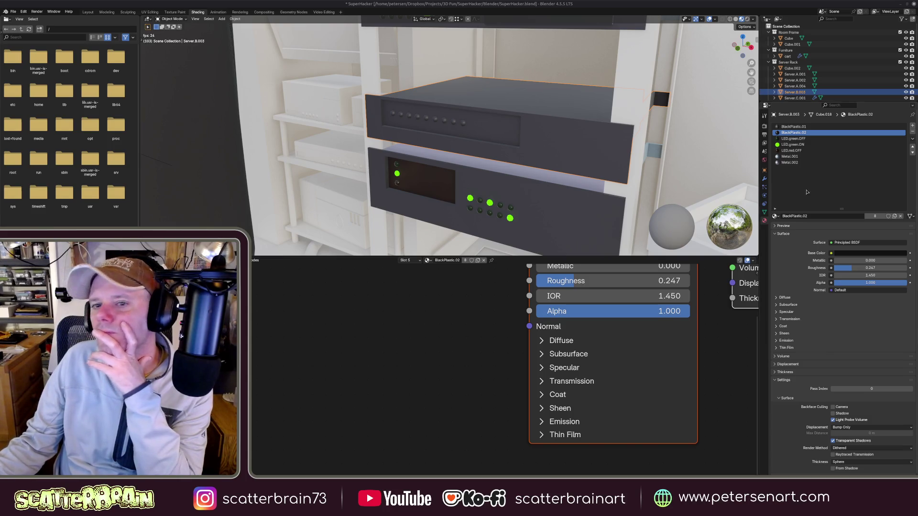
- Open the LED.green.ON material to make a copy of it as LED.green.ON.001
middle_click_drag(523, 142, 552, 133, "ctrl")
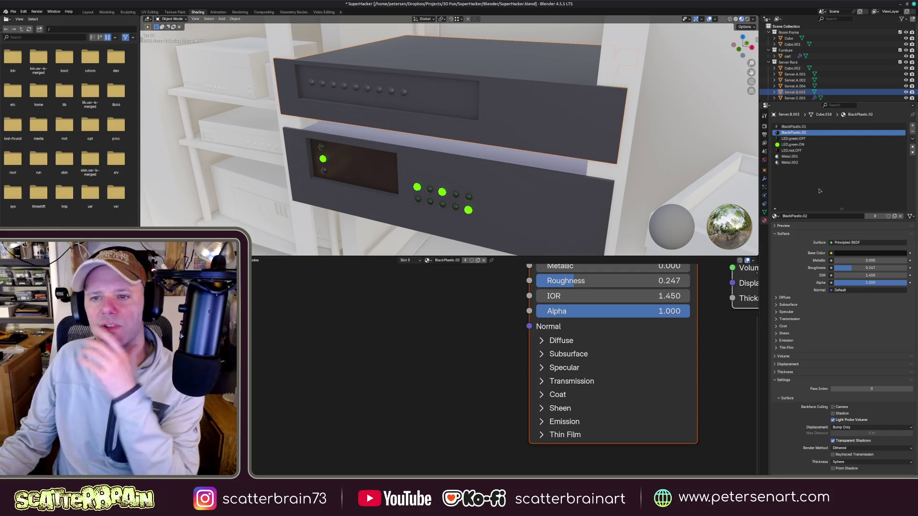
left_click(801, 143)
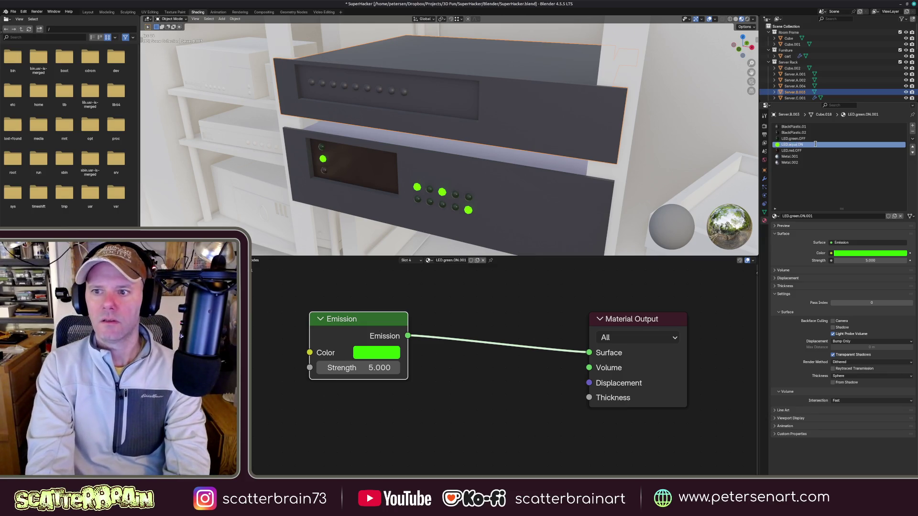
- Name the copied emission material LED.aqua.ON and set its glow colour to cyan
left_click(815, 144)
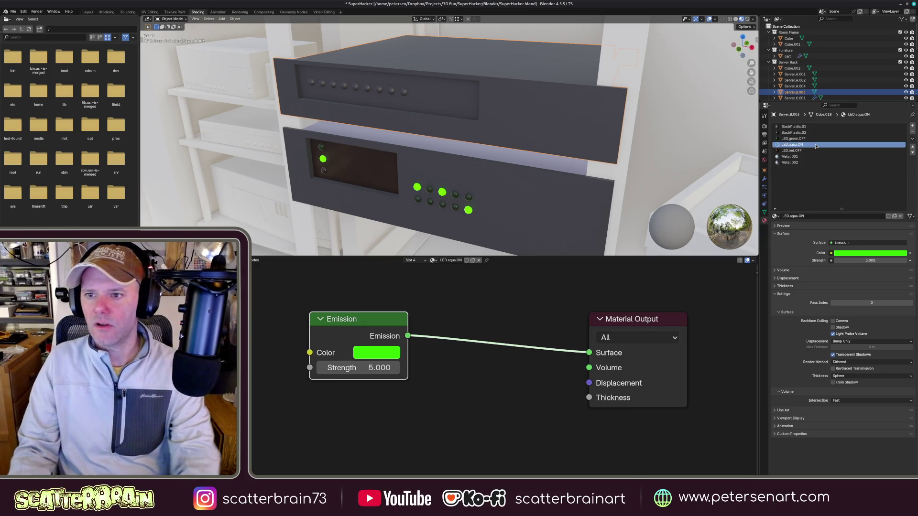
left_click(869, 253)
left_click(853, 172)
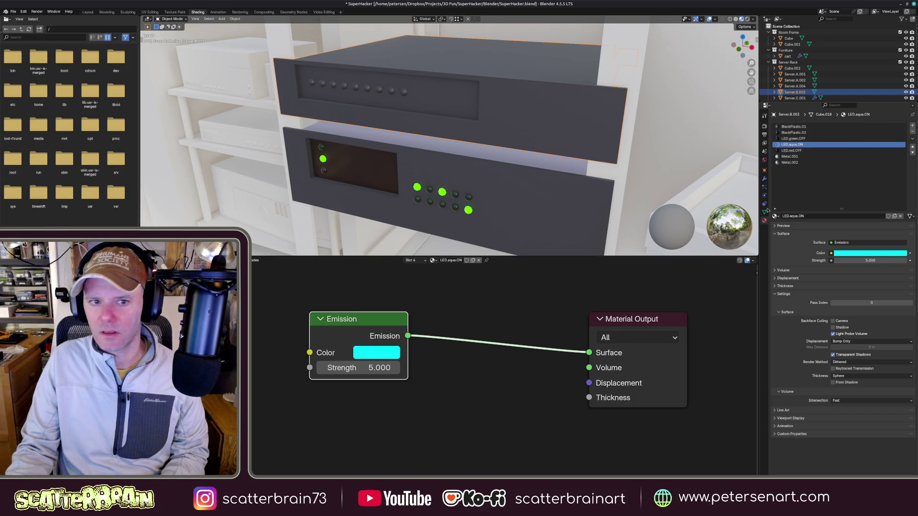
- Duplicate LED.green.OFF as LED.aqua.OFF and shift its base colour to a dark teal
left_click(814, 139)
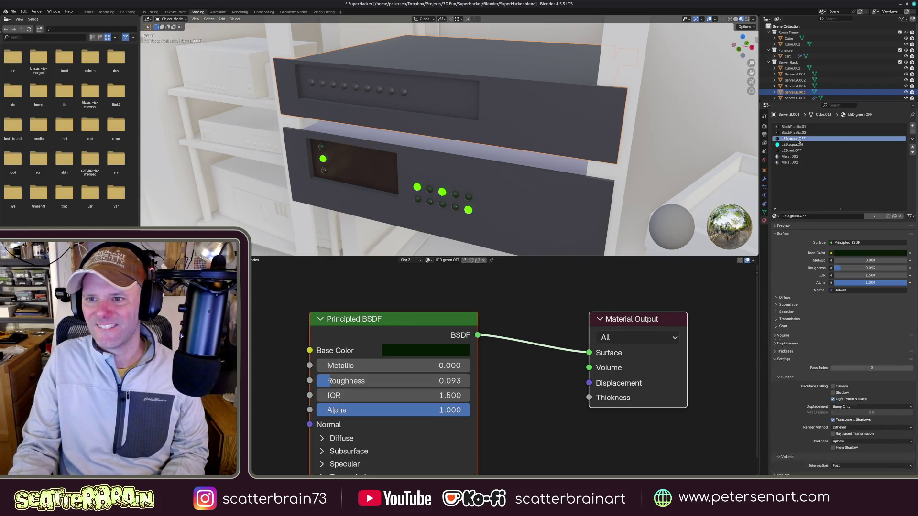
left_click(896, 216)
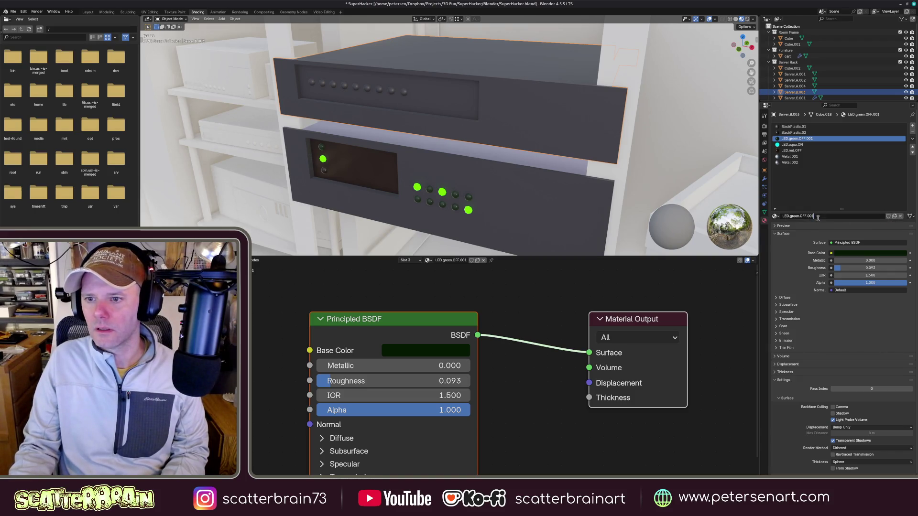
key("BackSpace")
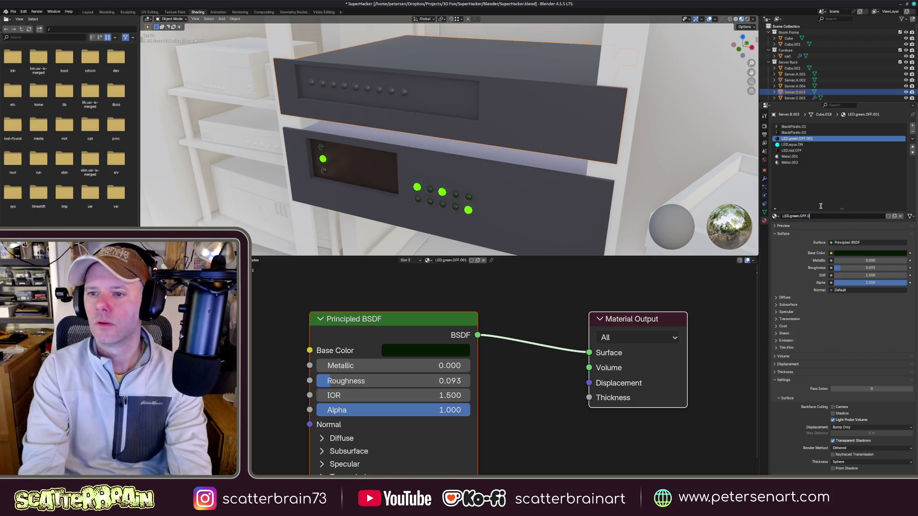
key("BackSpace")
key("BackSpace")
key("BackSpace")
key("BackSpace")
type("aqua")
key("Return")
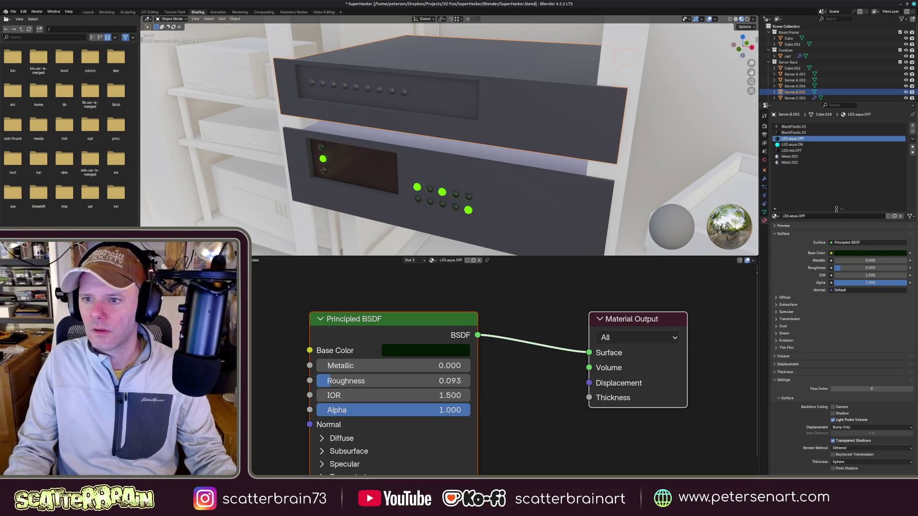
left_click(857, 254)
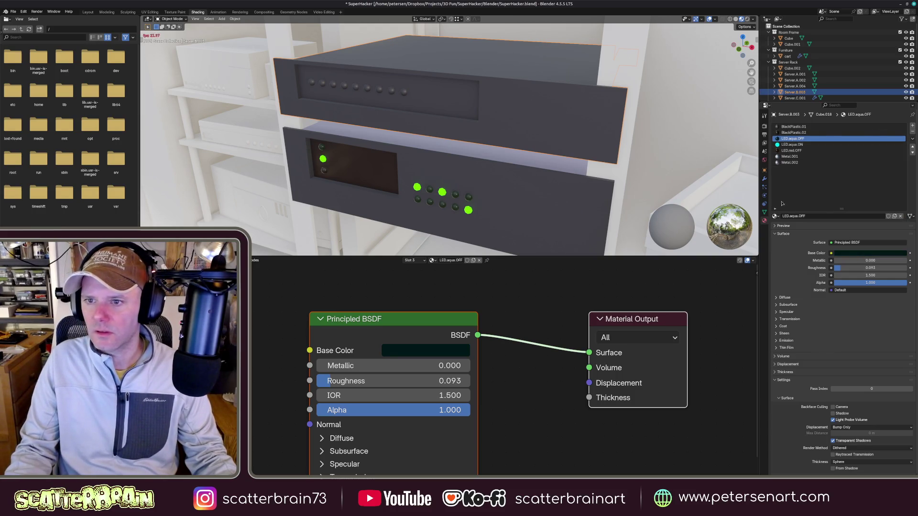
middle_click_drag(431, 172, 471, 154)
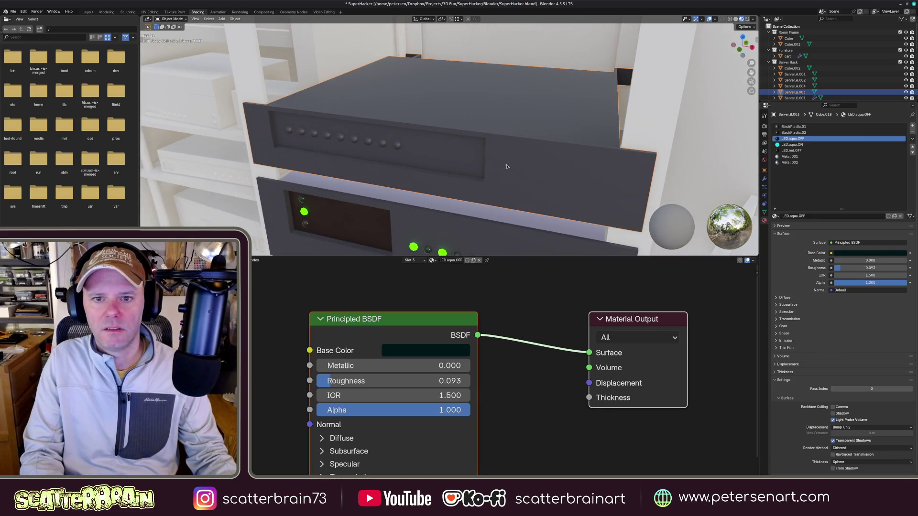
- Assign LED.aqua.ON to the server's front LED faces so they glow cyan
key("Tab")
left_click(449, 157)
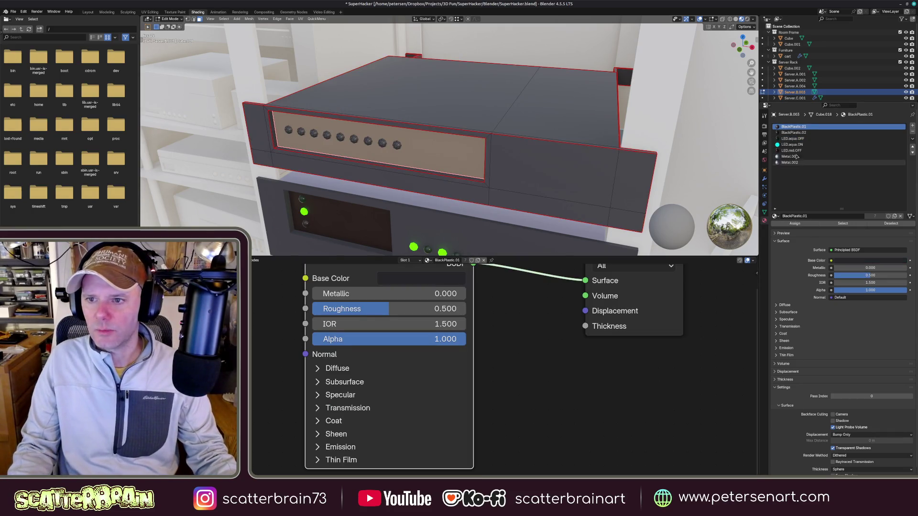
left_click(793, 133)
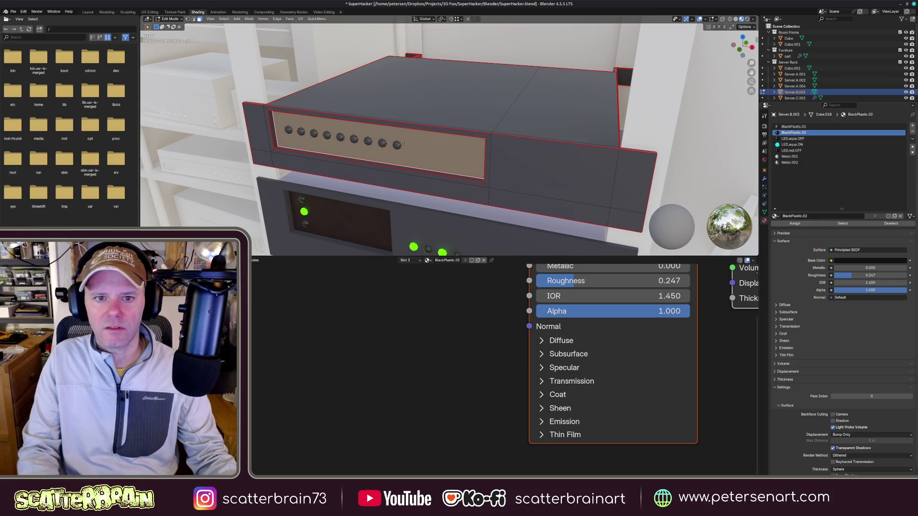
left_click(397, 146)
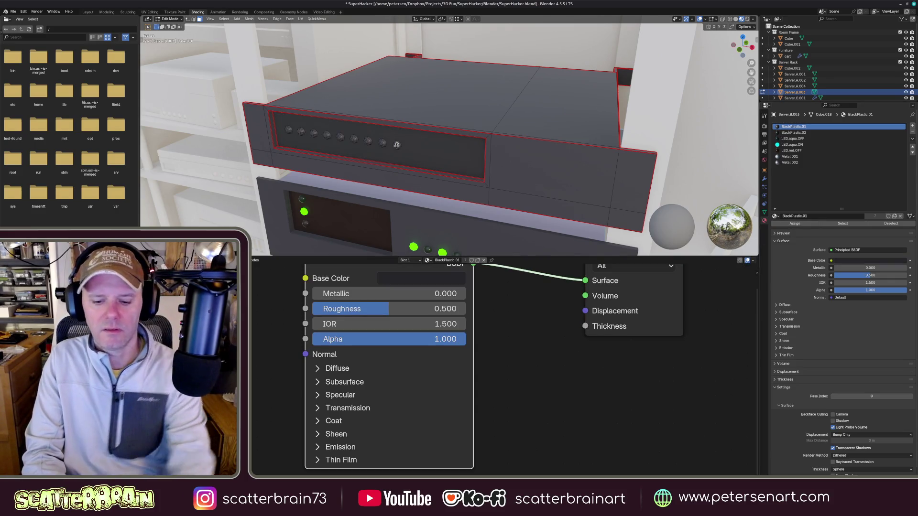
left_click(339, 136)
left_click(792, 144)
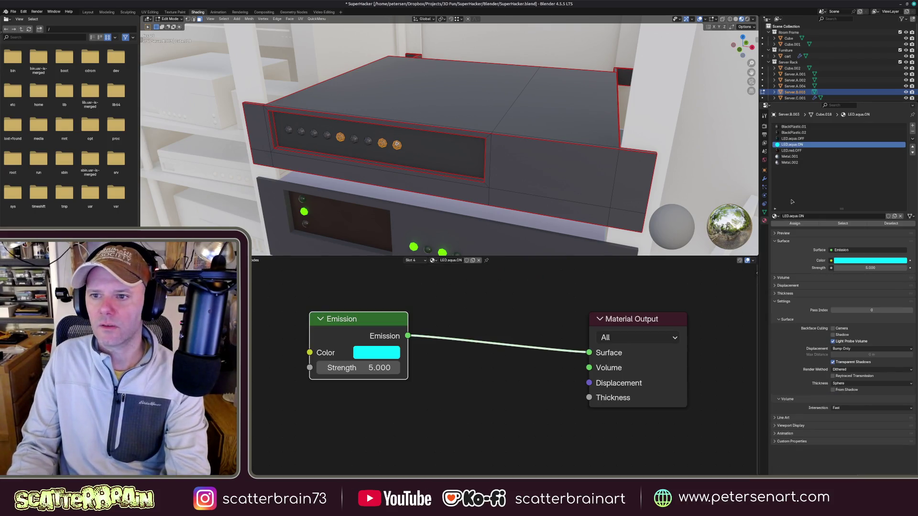
left_click(798, 224)
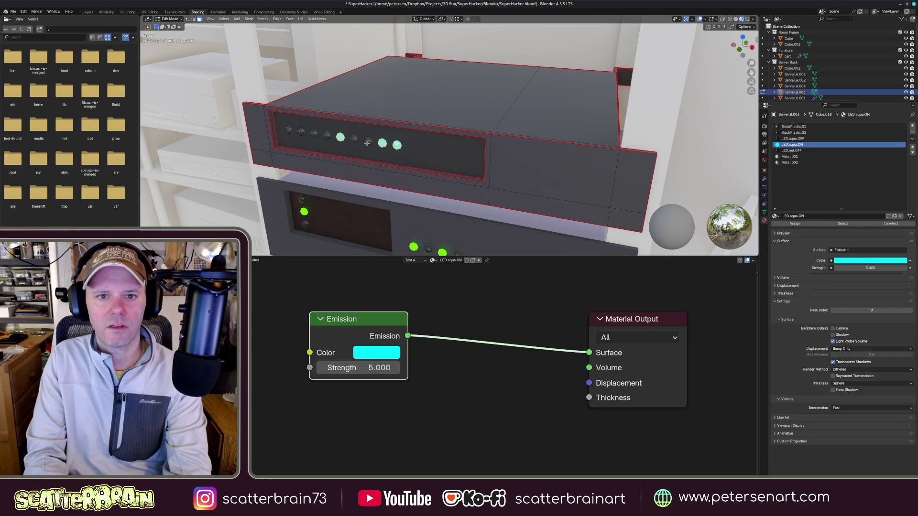
left_click(367, 141)
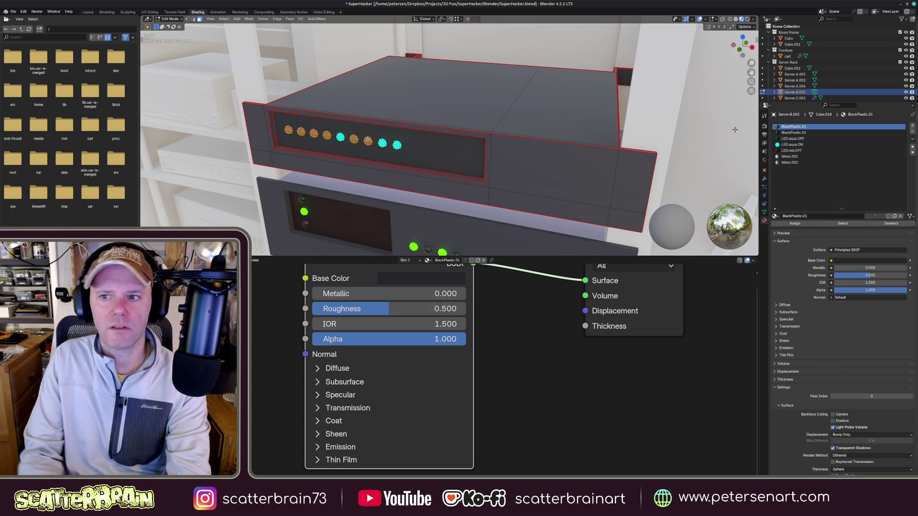
left_click(791, 138)
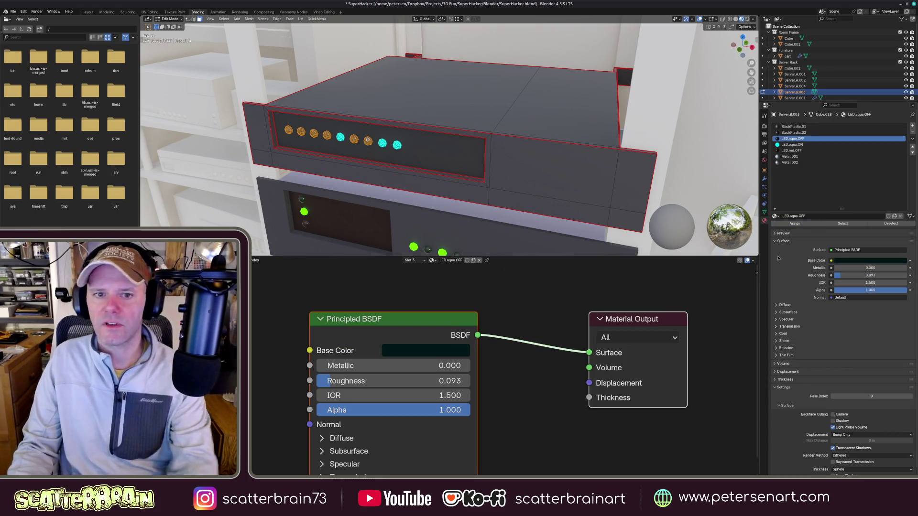
key("Tab")
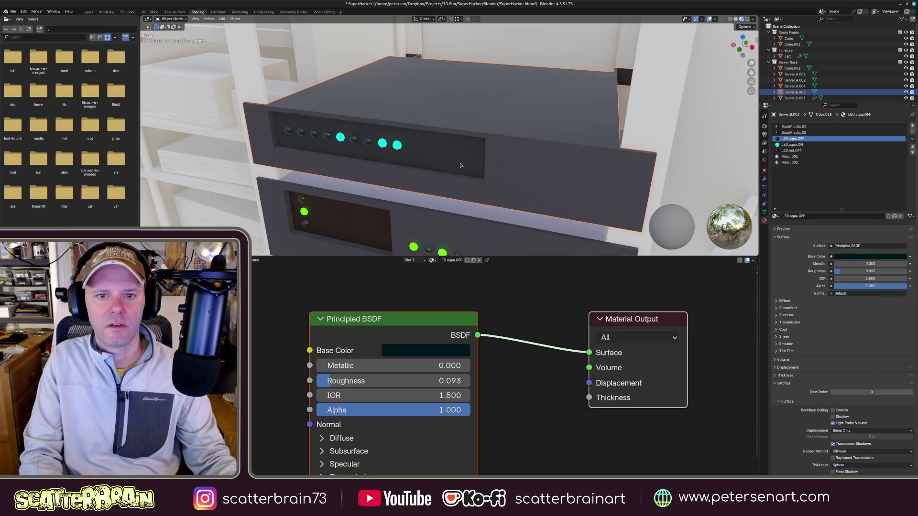
scroll(460, 163, "down", 5)
mouse_move(460, 164)
middle_mouse_down()
mouse_move(473, 185)
mouse_move(459, 198)
mouse_move(487, 183)
mouse_move(631, 182)
mouse_move(578, 171)
middle_mouse_up()
scroll(459, 199, "down", 2)
scroll(459, 198, "up", 4)
scroll(502, 176, "up", 3)
- Assign the grey Metal.001 material to the server's side rail geometry
key("Tab")
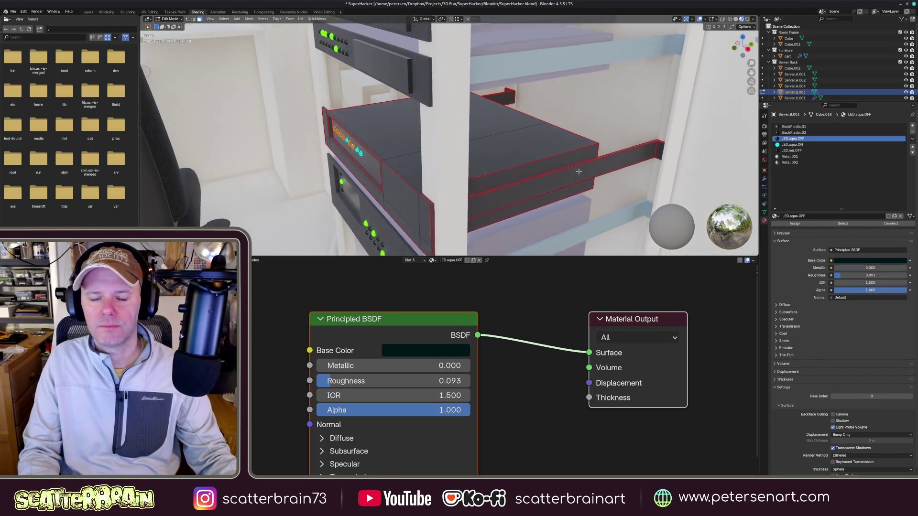
left_click(620, 186)
left_click(624, 155)
key("l")
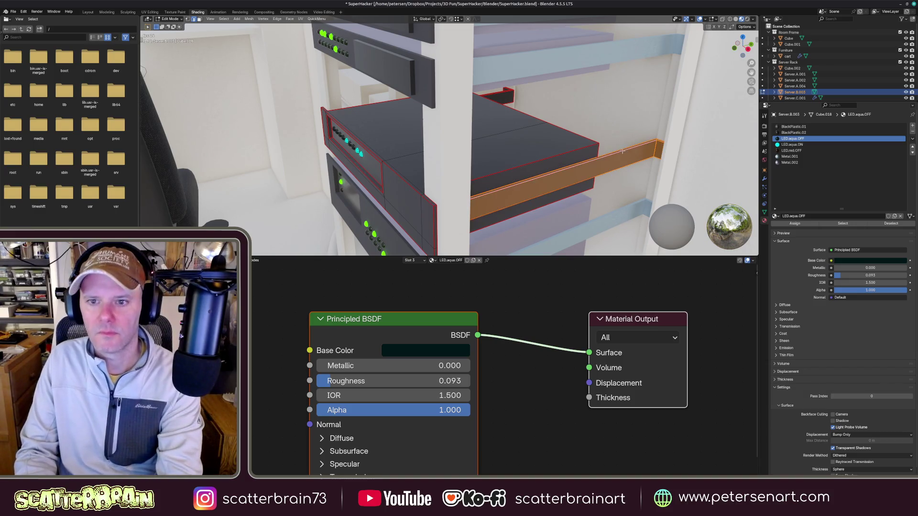
key("ctrl+l")
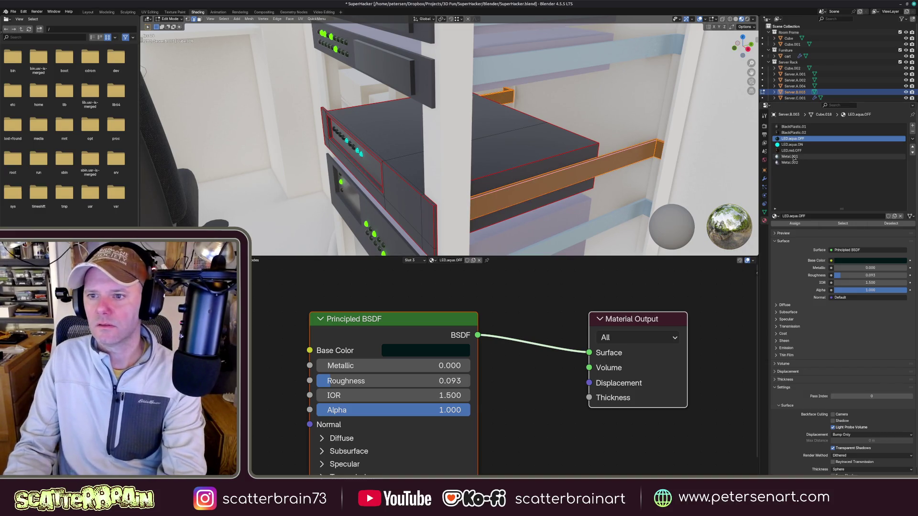
left_click(793, 157)
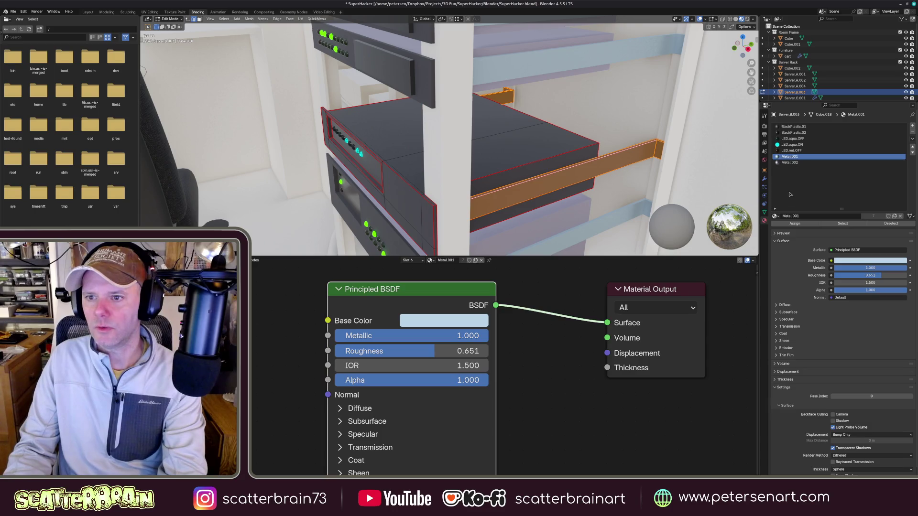
left_click(798, 224)
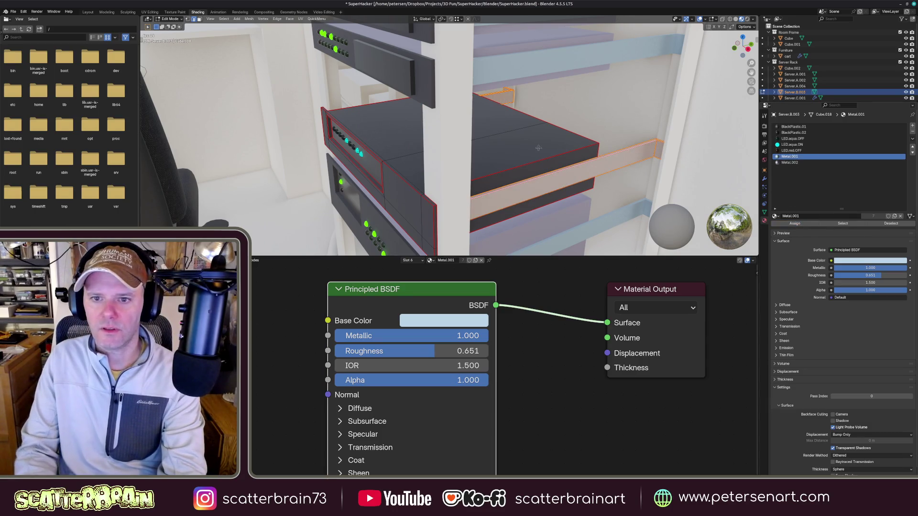
- Assign the lilac Metal.002 material to the selected casing box faces and end mesh editing
mouse_move(567, 165)
middle_mouse_down()
mouse_move(551, 152)
mouse_move(541, 158)
middle_mouse_up()
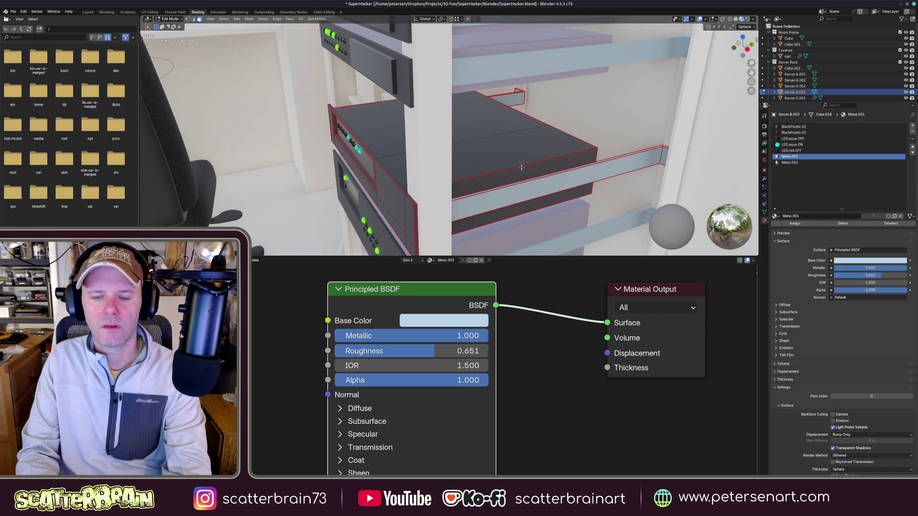
key("l")
mouse_move(549, 156)
middle_mouse_down()
mouse_move(513, 156)
mouse_move(526, 159)
middle_mouse_up()
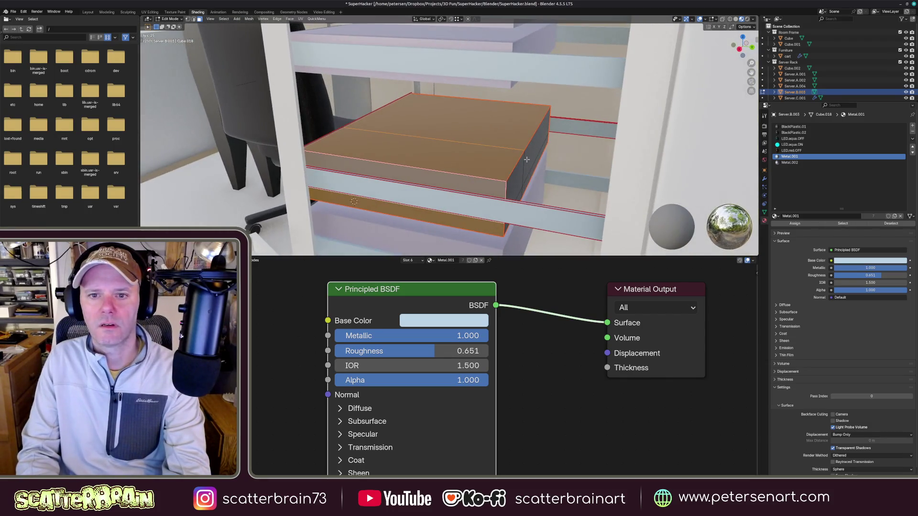
key("slash")
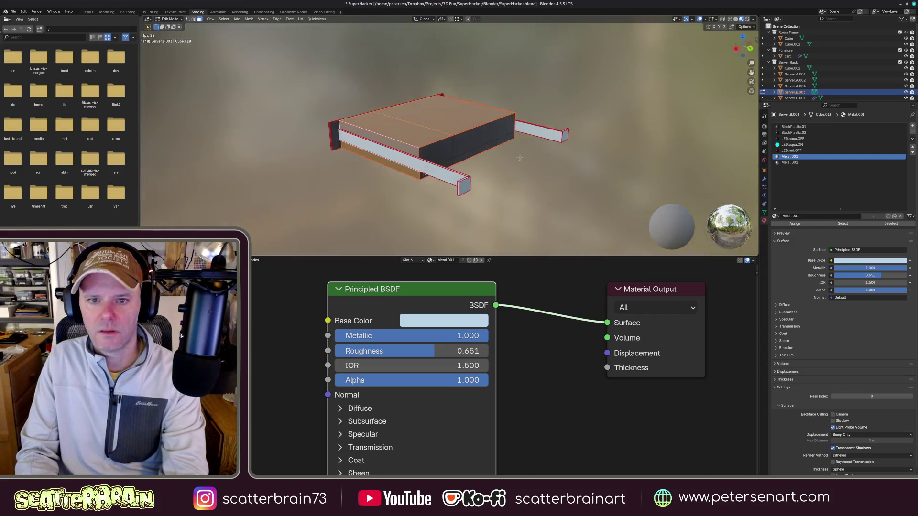
scroll(509, 145, "up", 4)
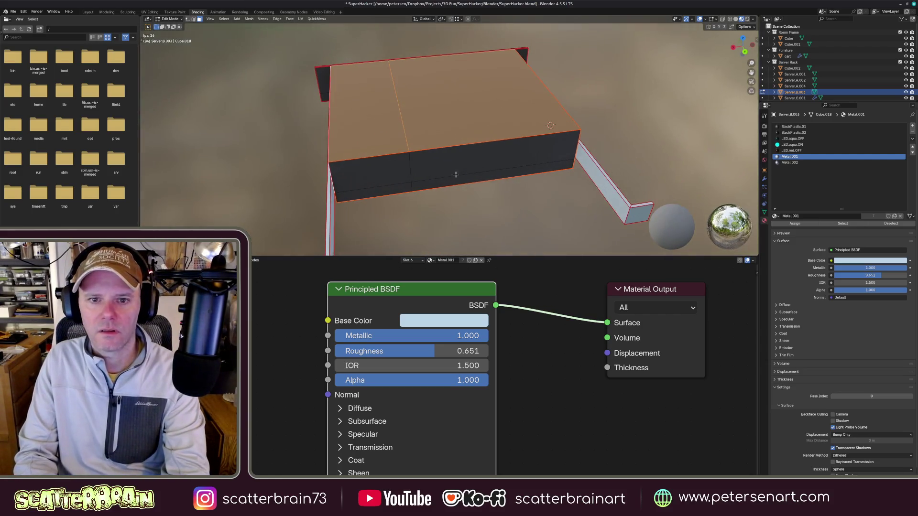
left_click(421, 180)
middle_click_drag(431, 158, 528, 185)
left_click(789, 162)
left_click(795, 224)
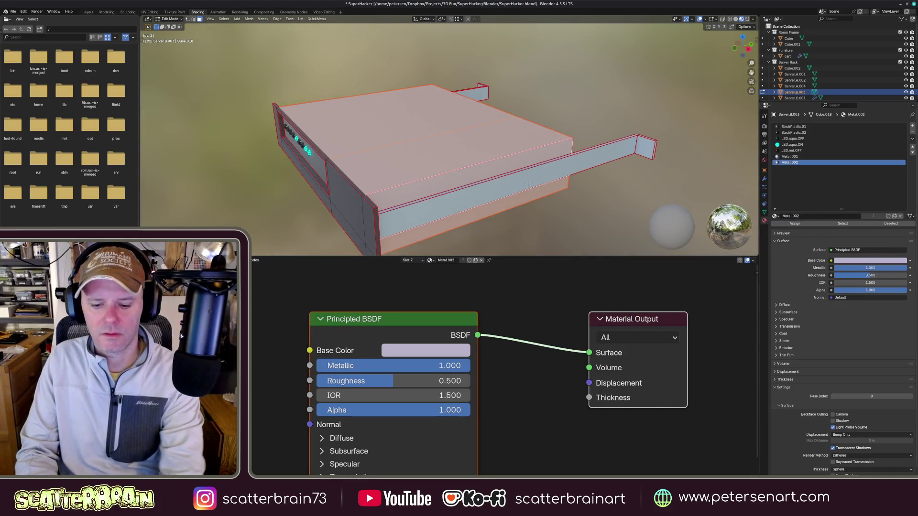
key("Tab")
mouse_move(467, 144)
middle_mouse_down()
mouse_move(551, 169)
mouse_move(496, 179)
middle_mouse_up()
scroll(551, 169, "down", 4)
scroll(495, 180, "up", 3)
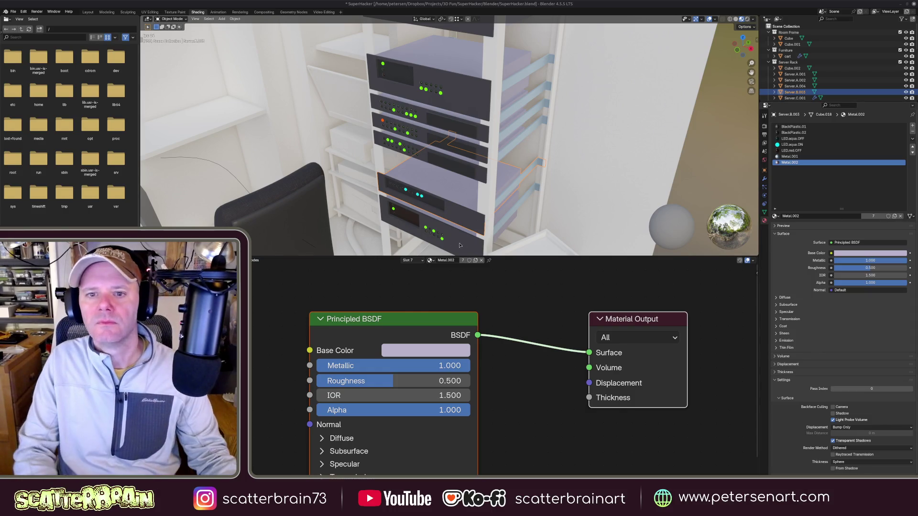
- Duplicate Metal.002 as Metal.003 and shift its base colour hue toward khaki
mouse_move(502, 179)
middle_mouse_down("shift")
mouse_move(471, 151)
mouse_move(465, 164)
mouse_move(474, 162)
middle_mouse_up("shift")
key("Tab")
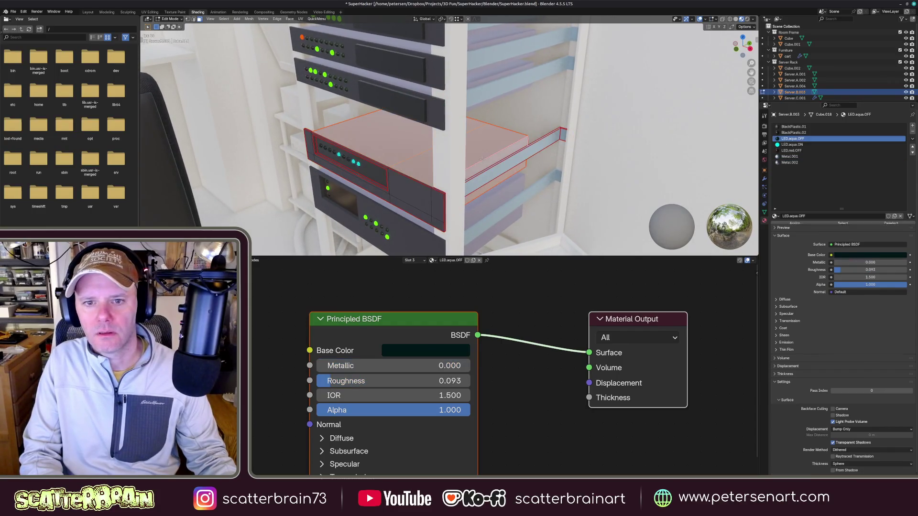
key("Tab")
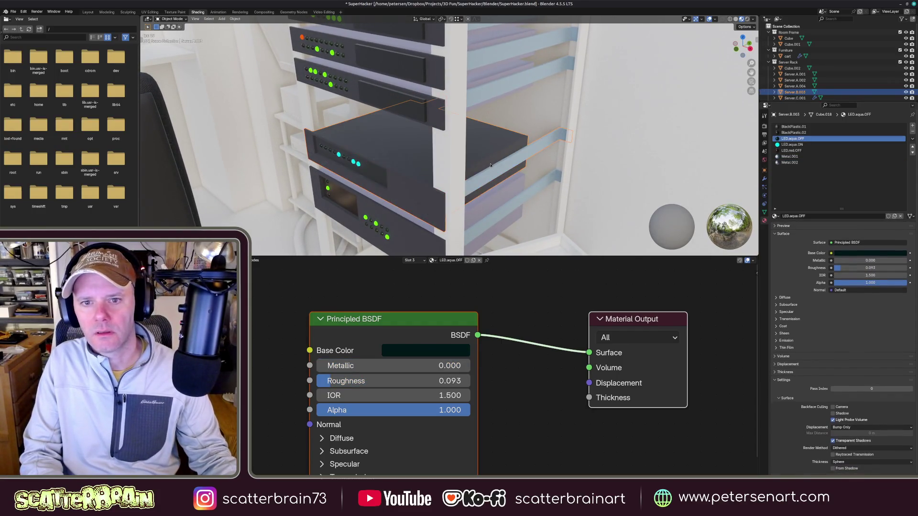
mouse_move(485, 162)
middle_mouse_down()
mouse_move(504, 154)
mouse_move(500, 165)
mouse_move(482, 167)
mouse_move(529, 157)
mouse_move(556, 170)
middle_mouse_up()
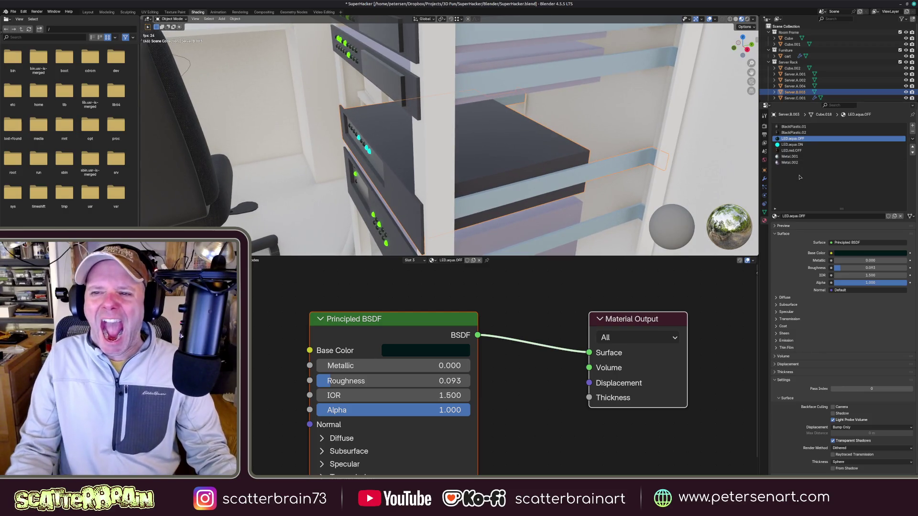
left_click(790, 162)
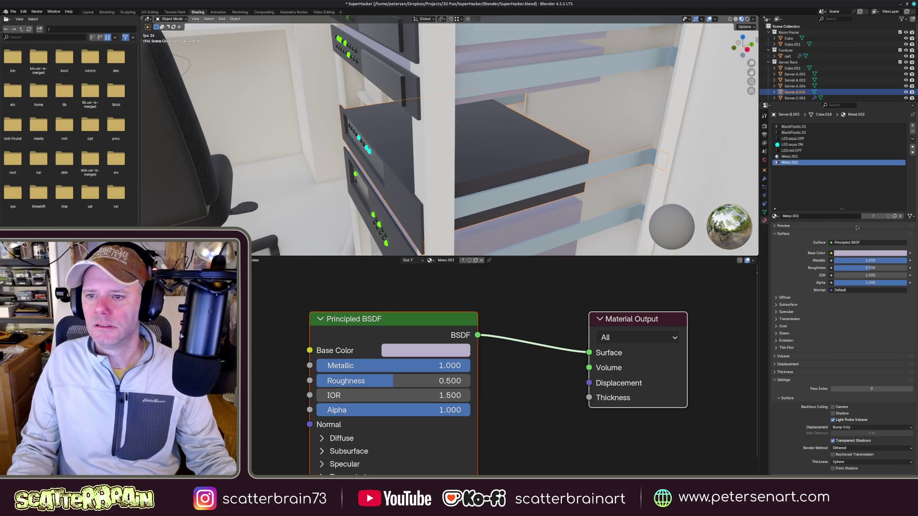
left_click(888, 216)
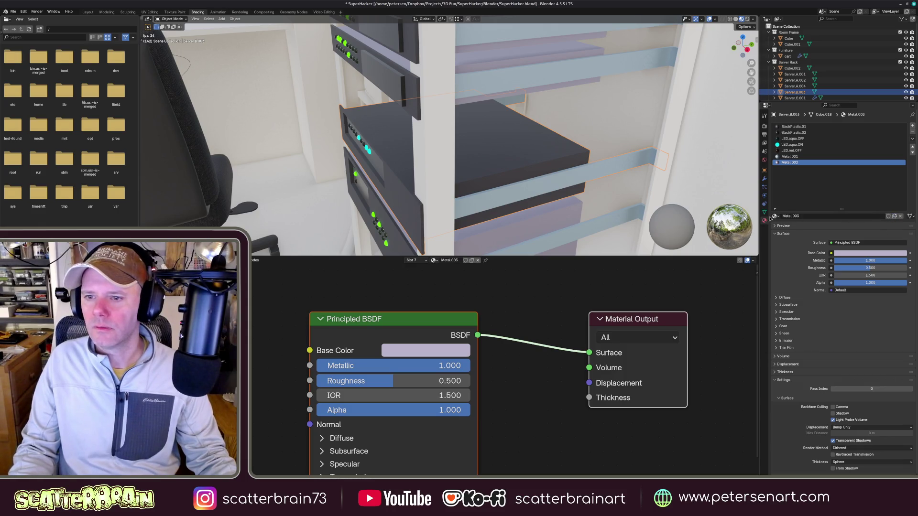
left_click(869, 252)
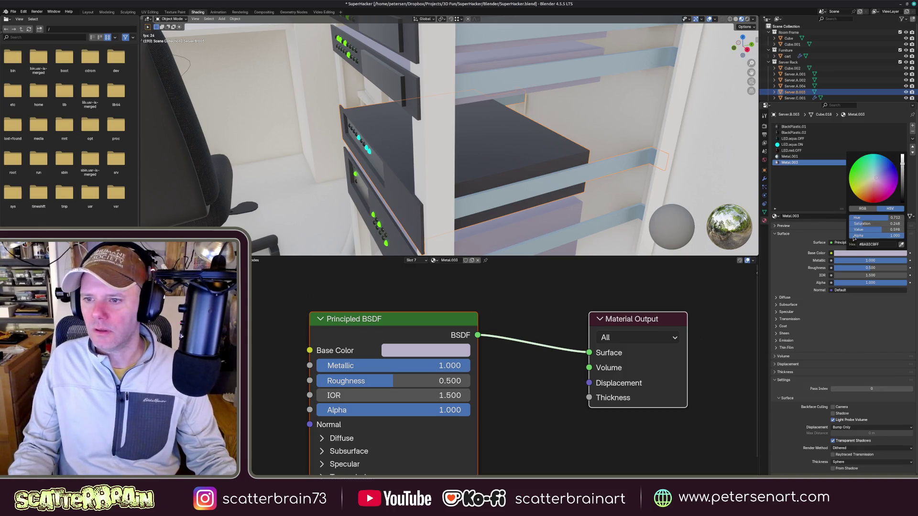
left_click_drag(876, 181, 874, 184)
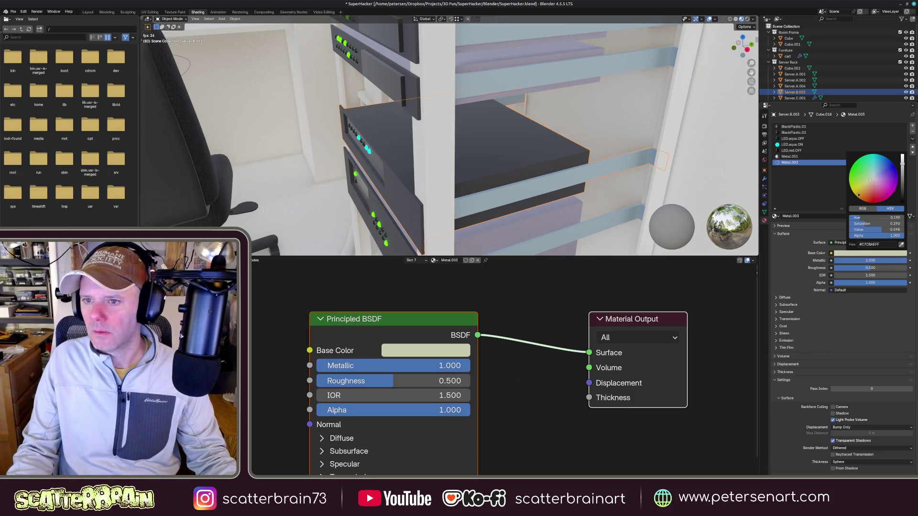
left_click(864, 254)
left_click(864, 257)
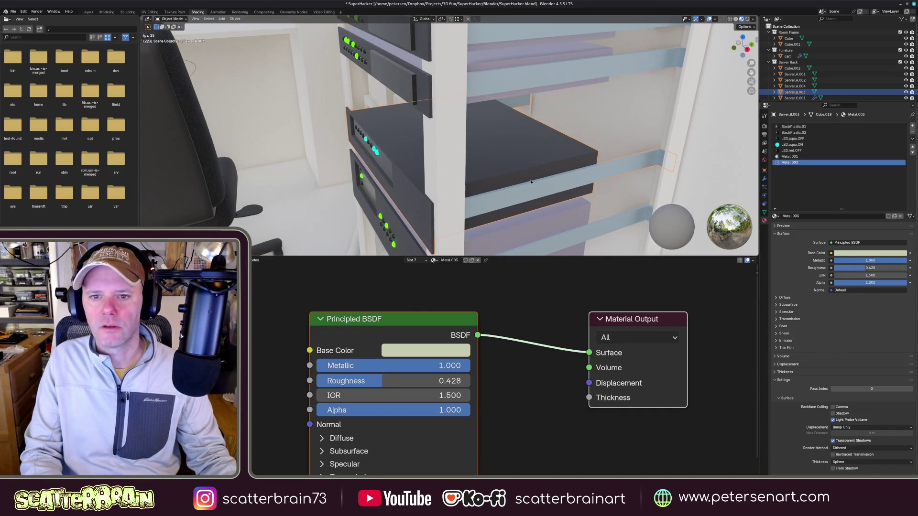
- Assign Metal.003 to the server's top casing faces
key("Tab")
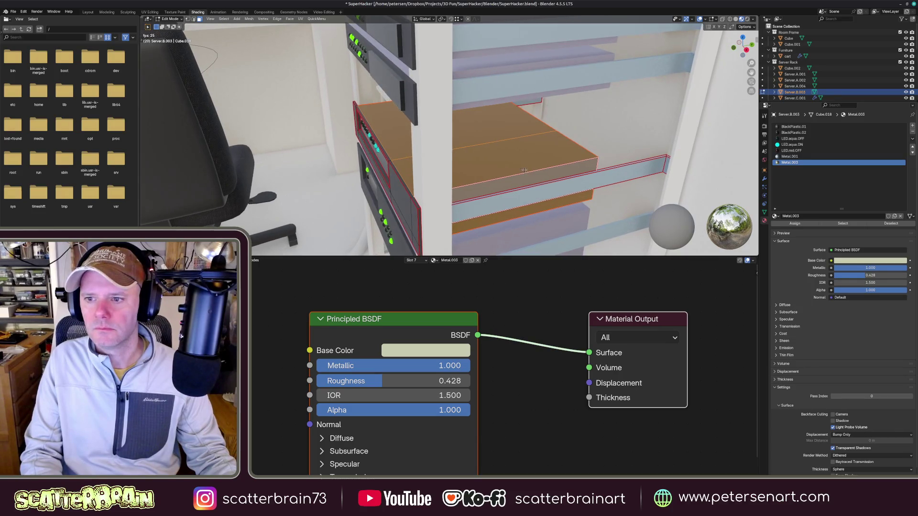
middle_click_drag(525, 170, 492, 169)
middle_click_drag(519, 165, 431, 144)
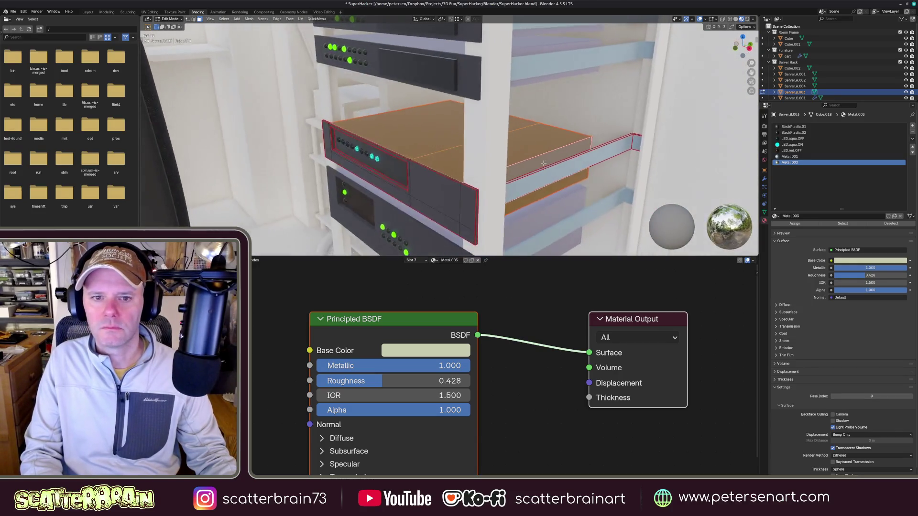
left_click(795, 224)
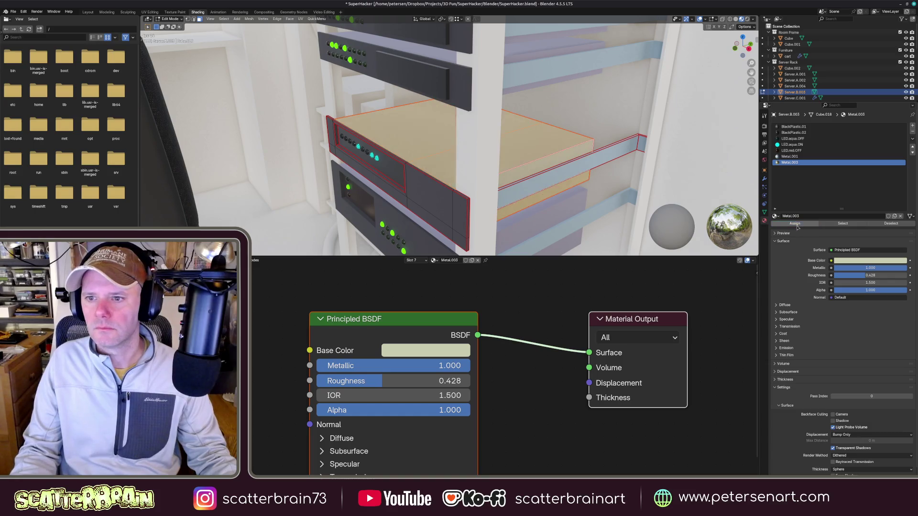
middle_click_drag(519, 165, 445, 151)
key("Tab")
- Darken the Metal.003 base colour to a muted olive grey and select Server.A.001
mouse_move(502, 172)
middle_mouse_down()
mouse_move(561, 192)
mouse_move(502, 158)
middle_mouse_up()
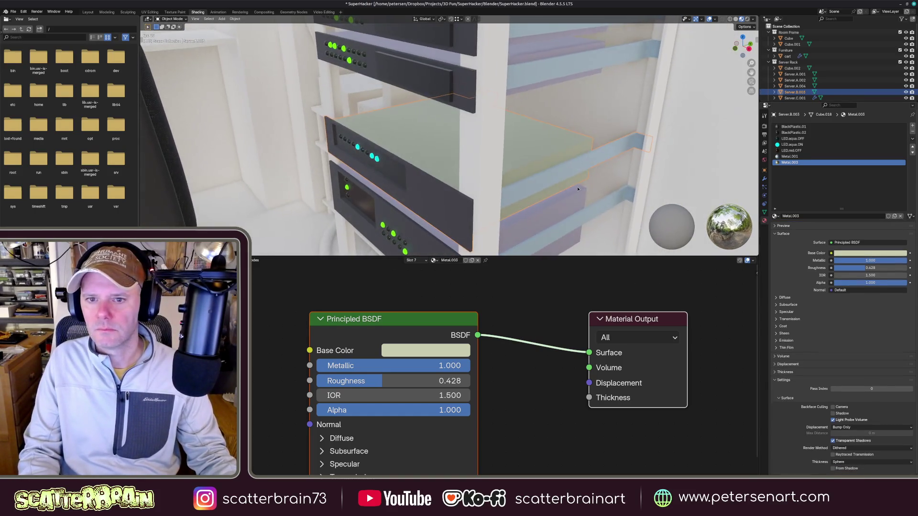
left_click(869, 253)
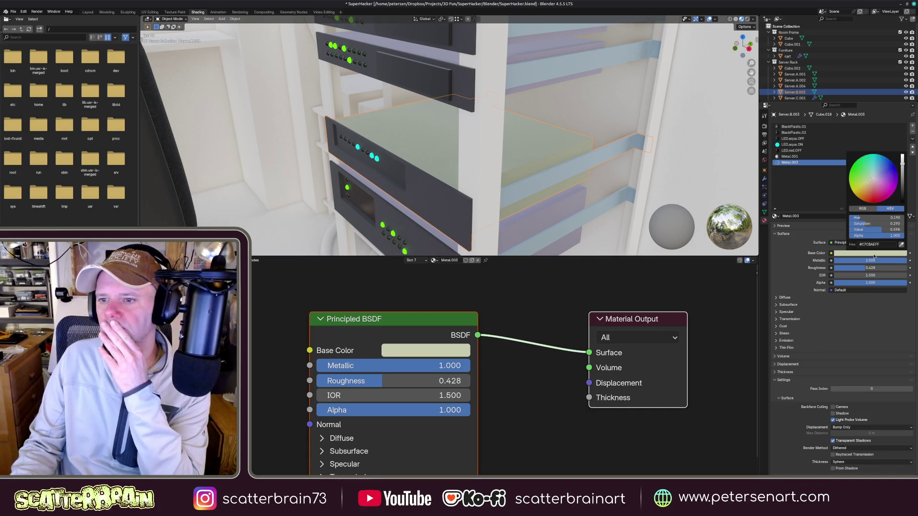
left_click_drag(903, 163, 904, 174)
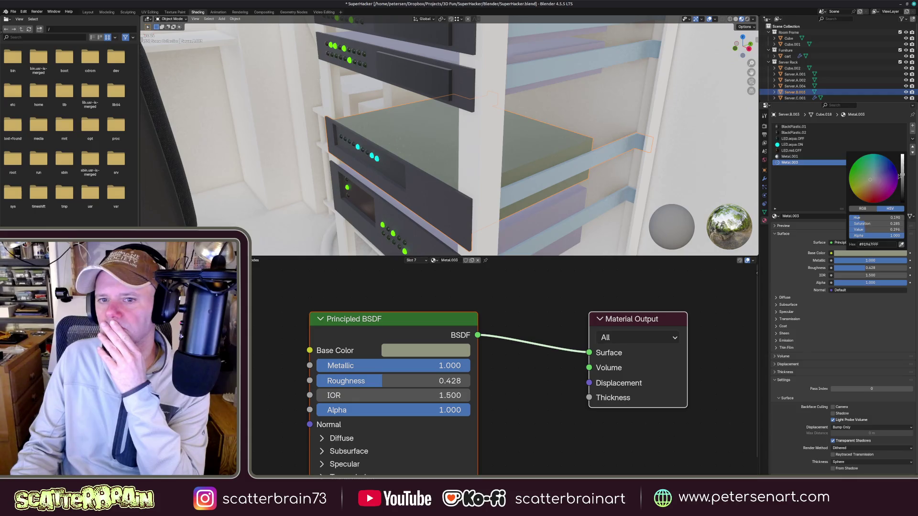
left_click(797, 74)
left_click(793, 139)
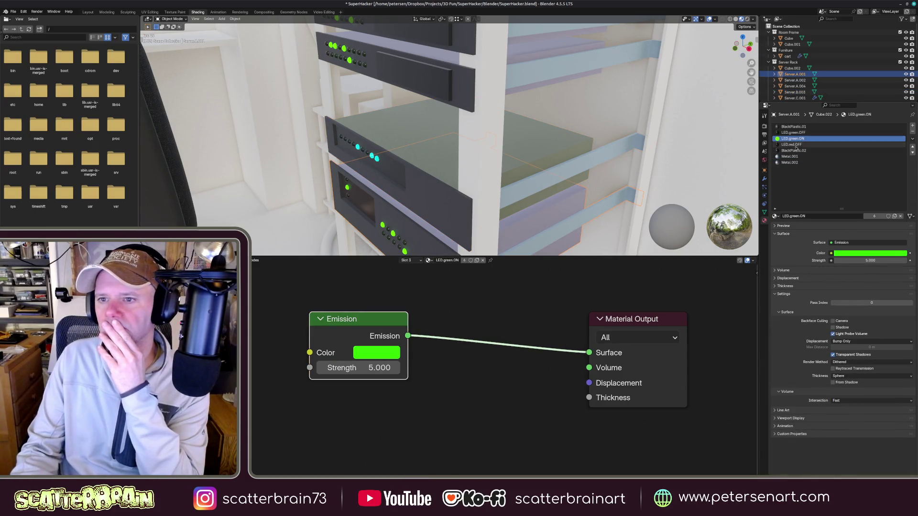
- Darken the Metal.002 base colour and slightly lower its saturation
left_click(790, 163)
left_click(869, 254)
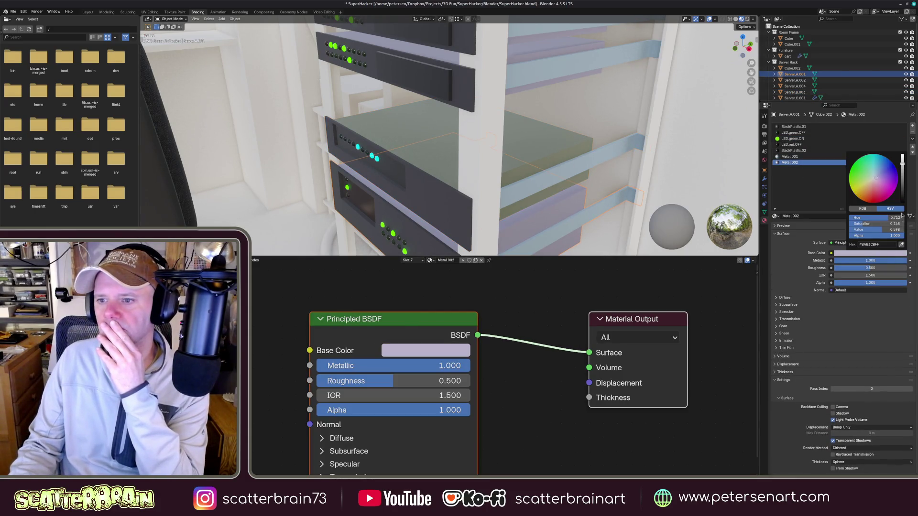
left_click_drag(903, 163, 903, 179)
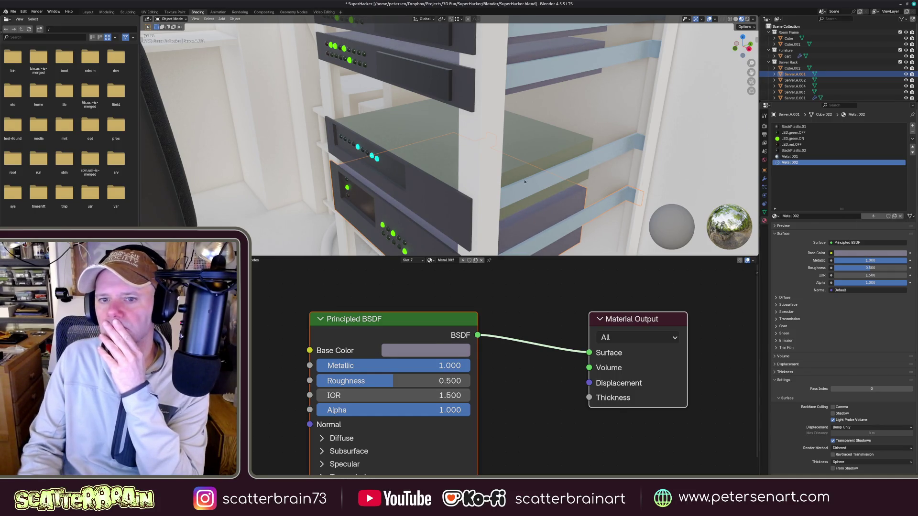
middle_click_drag(502, 165, 479, 178)
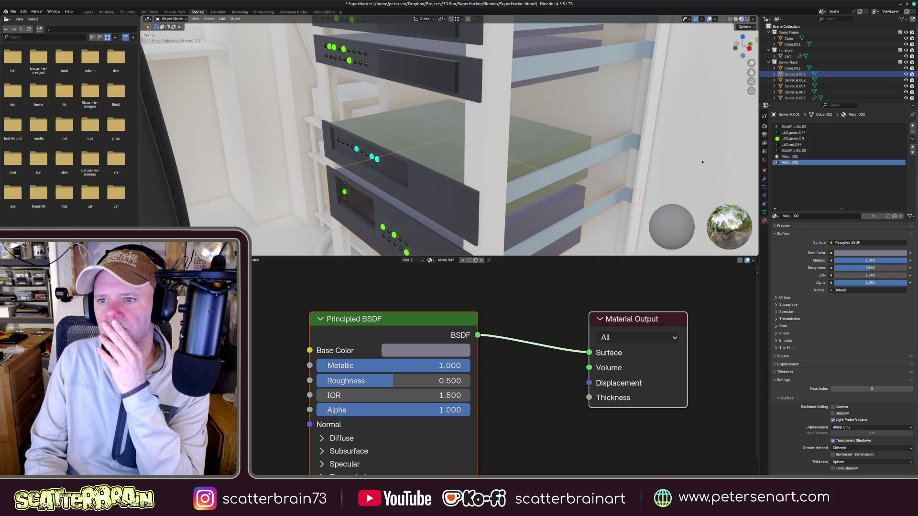
left_click(869, 254)
left_click_drag(872, 223, 858, 225)
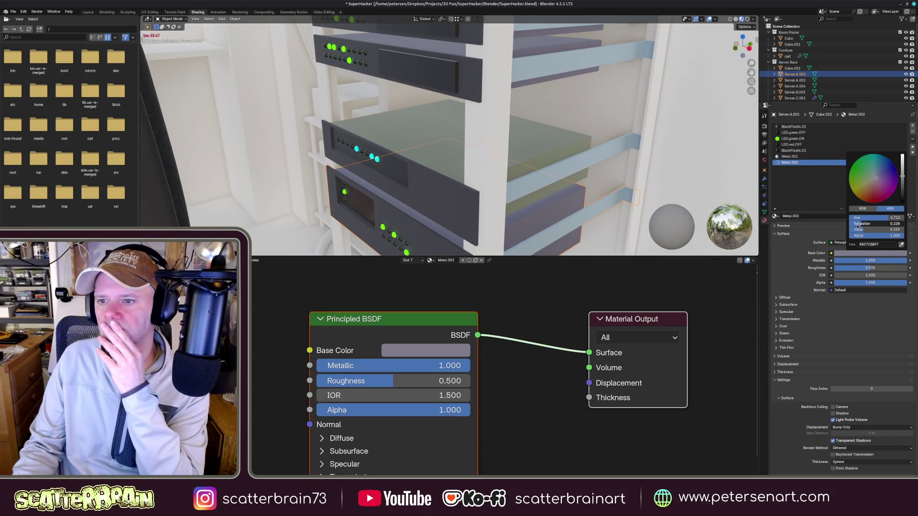
mouse_move(502, 187)
middle_mouse_down()
mouse_move(531, 204)
mouse_move(545, 198)
middle_mouse_up()
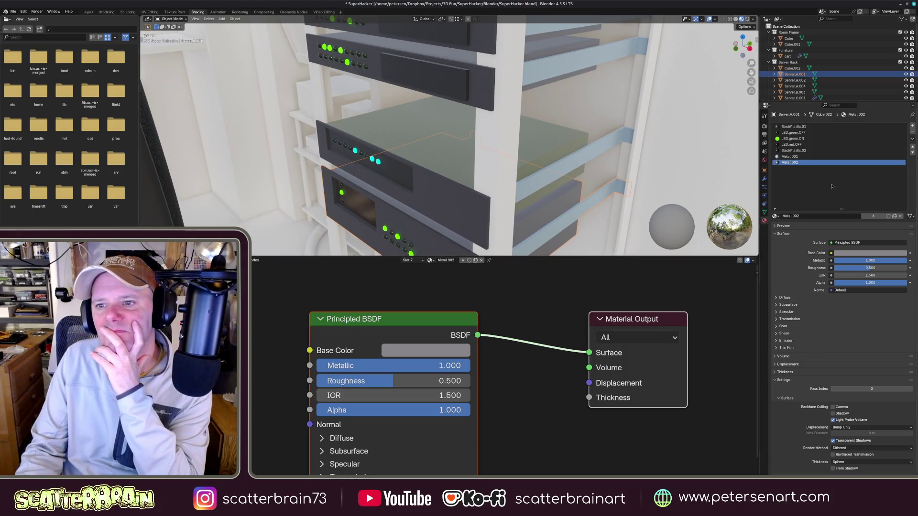
- Slightly darken the pale blue-grey base colour of the Metal.001 rail material
left_click(795, 157)
left_click(880, 253)
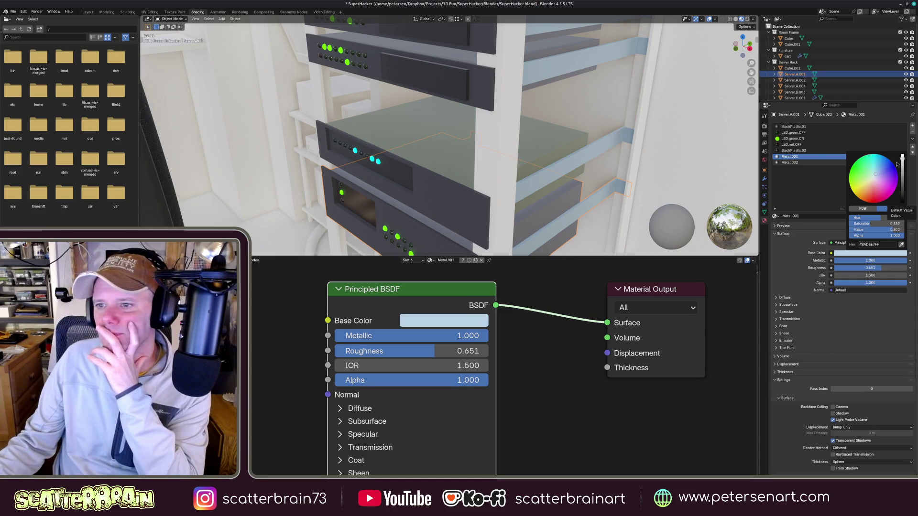
key("Escape")
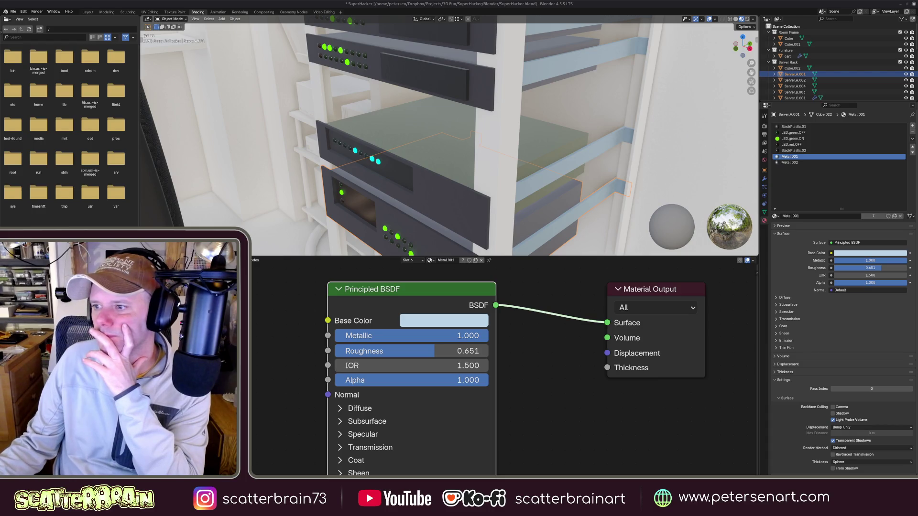
left_click(876, 254)
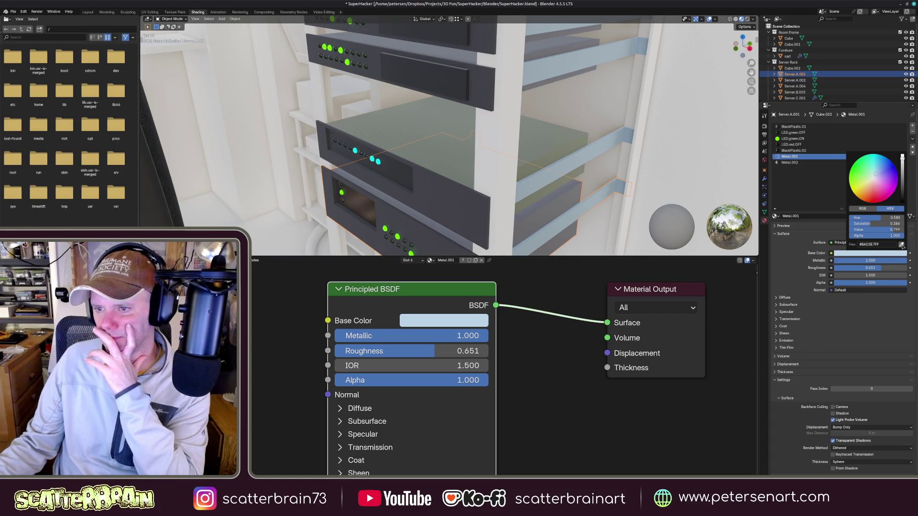
left_click(901, 245)
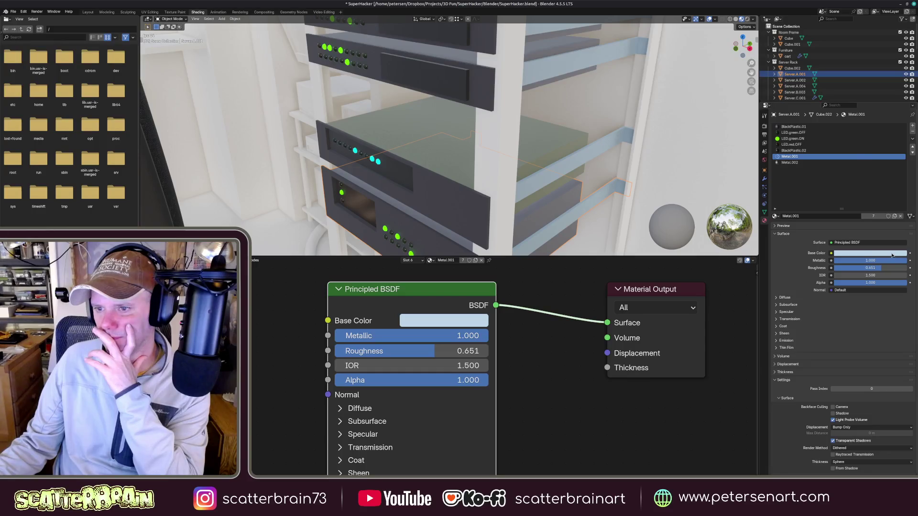
left_click(893, 253)
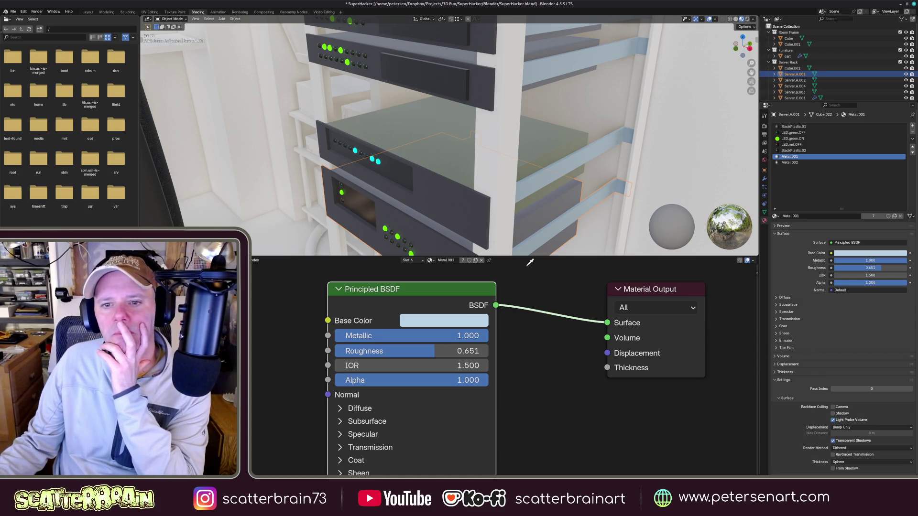
left_click(877, 255)
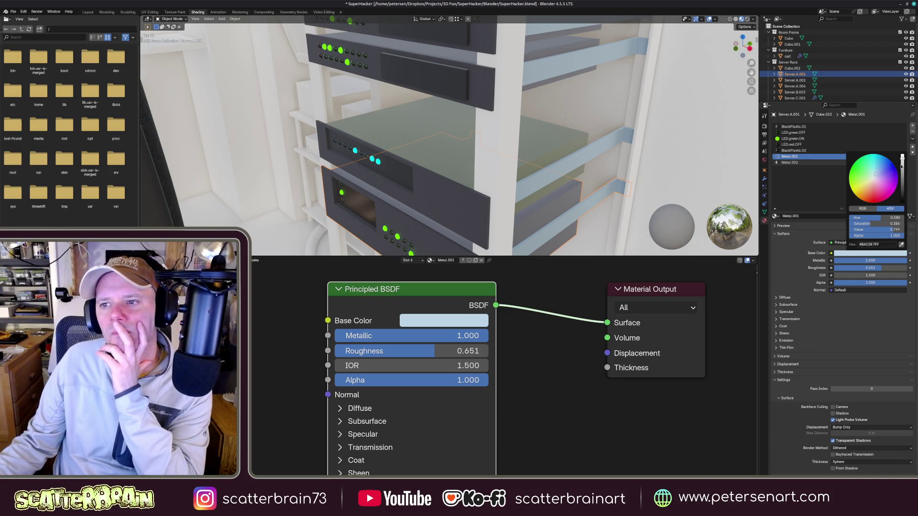
left_click_drag(902, 159, 902, 165)
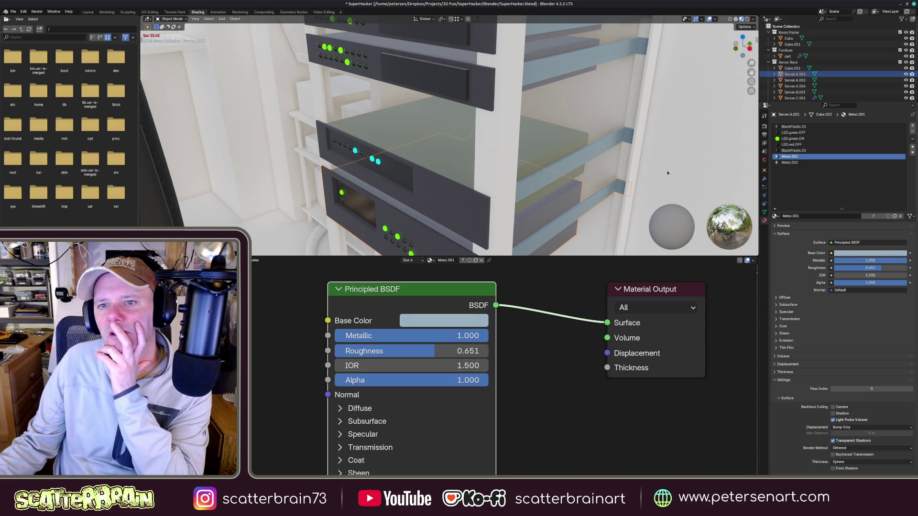
scroll(478, 177, "down", 3)
scroll(478, 177, "down", 2)
scroll(478, 178, "down", 4)
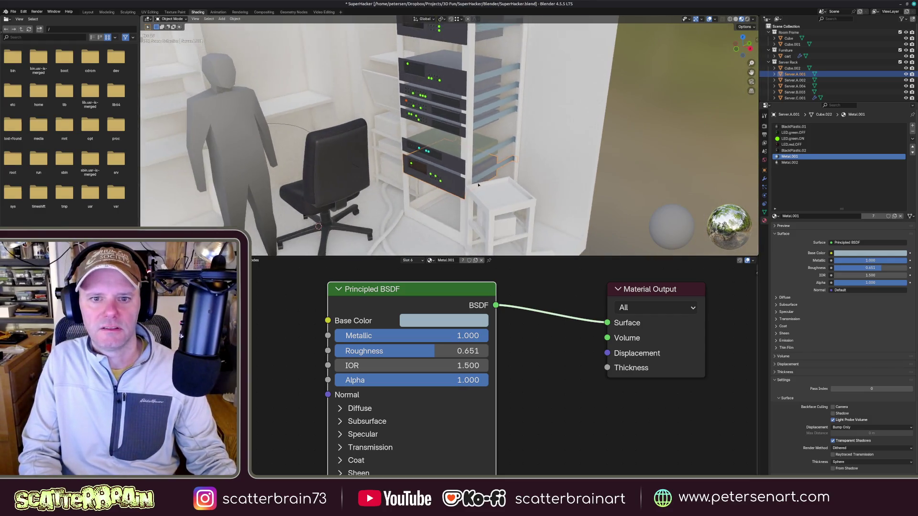
scroll(477, 177, "up", 5)
scroll(518, 151, "up", 2)
- Duplicate a server unit and move the copy straight up into the rack
middle_click_drag(519, 151, 486, 177)
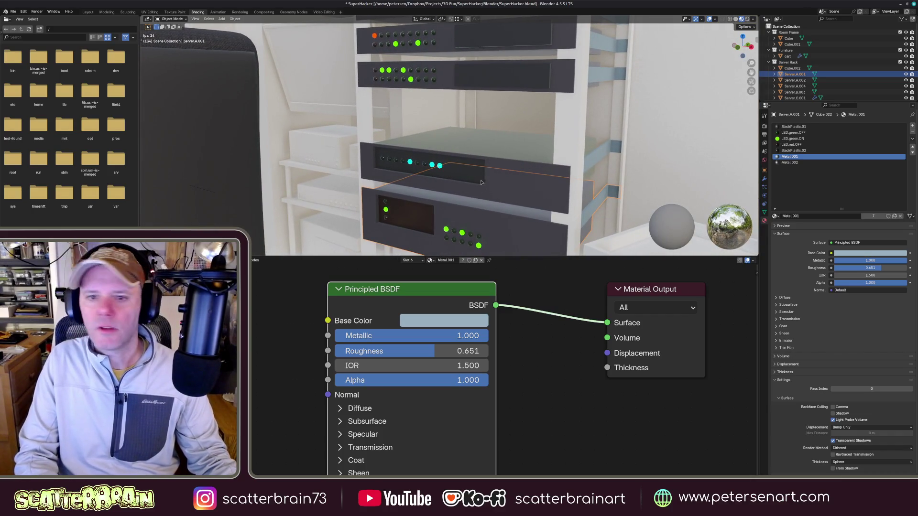
left_click(486, 177)
middle_click_drag(488, 176, 512, 171)
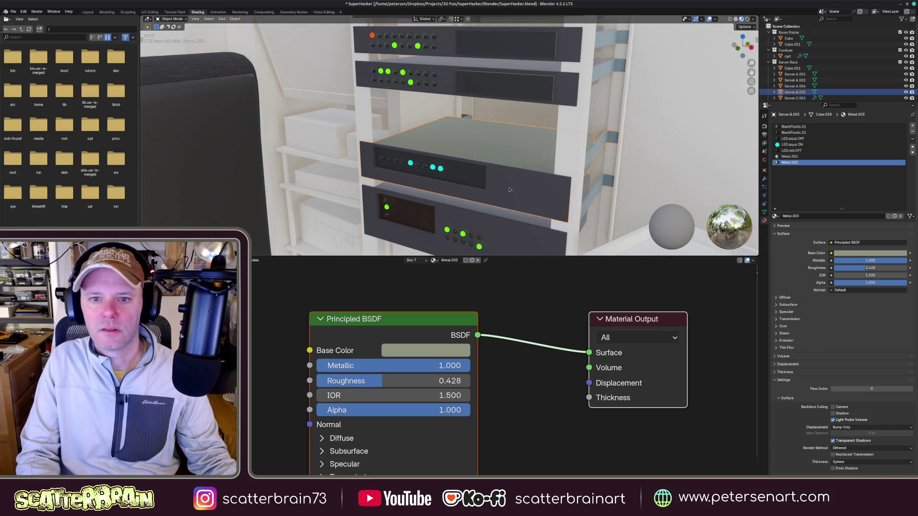
key("shift+d")
key("z")
left_click(512, 135)
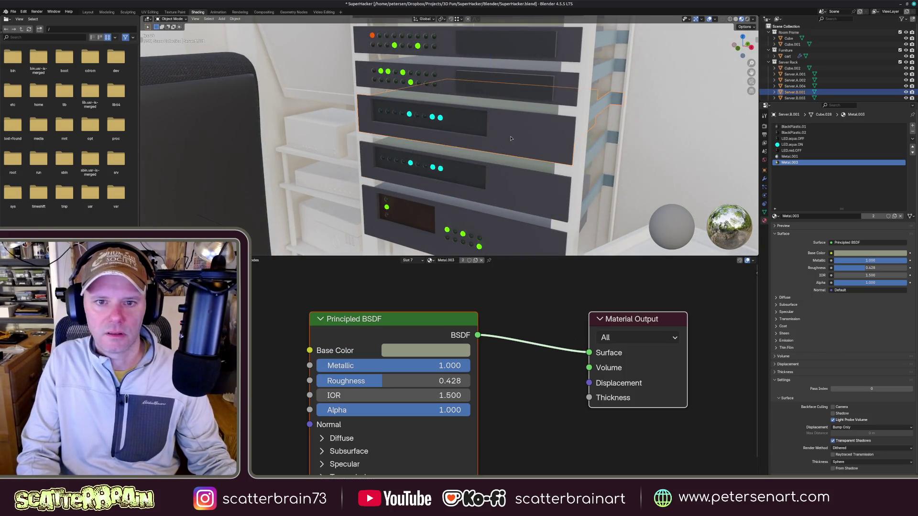
scroll(473, 144, "up", 2)
- Give the copy a different mix of lit and unlit aqua LEDs using LED.aqua.OFF and LED.aqua.ON
key("Tab")
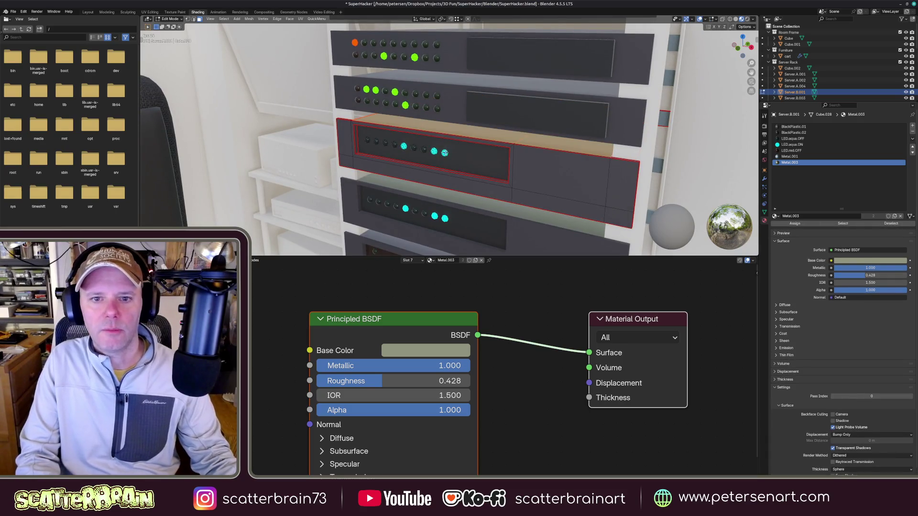
left_click(445, 153)
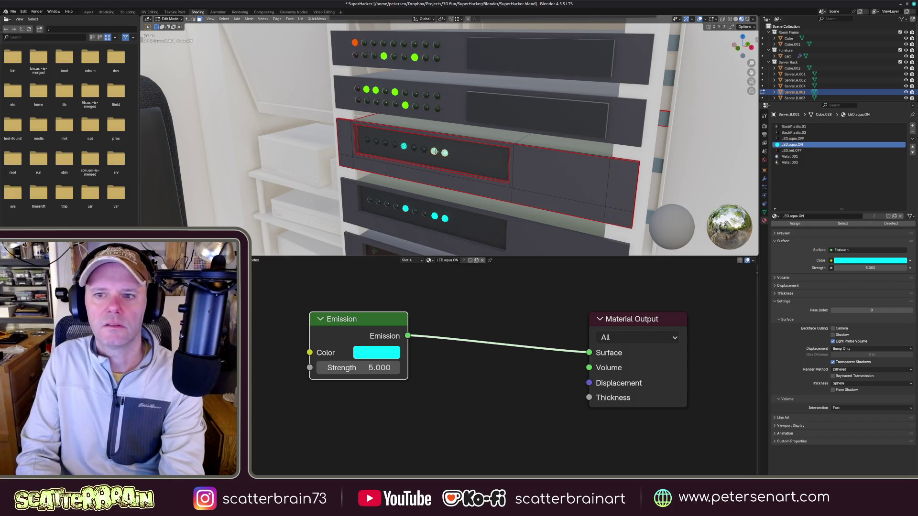
left_click(792, 139)
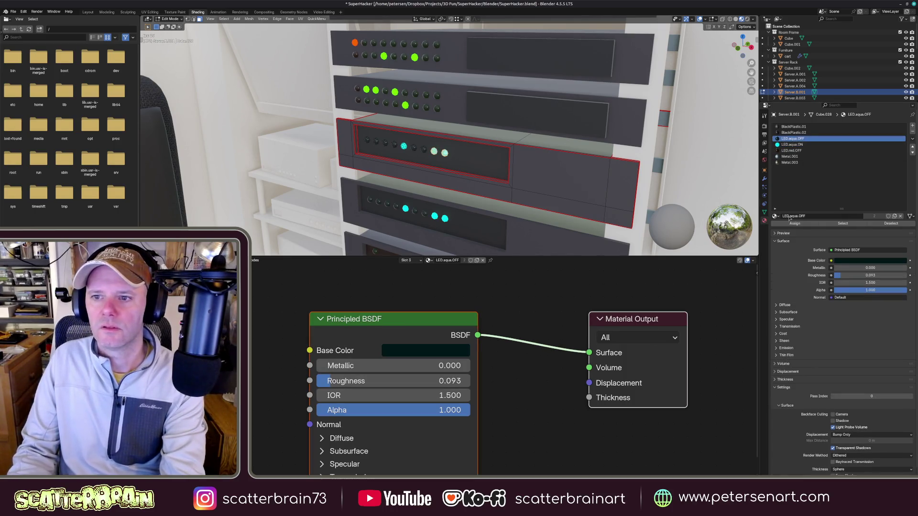
left_click(802, 225)
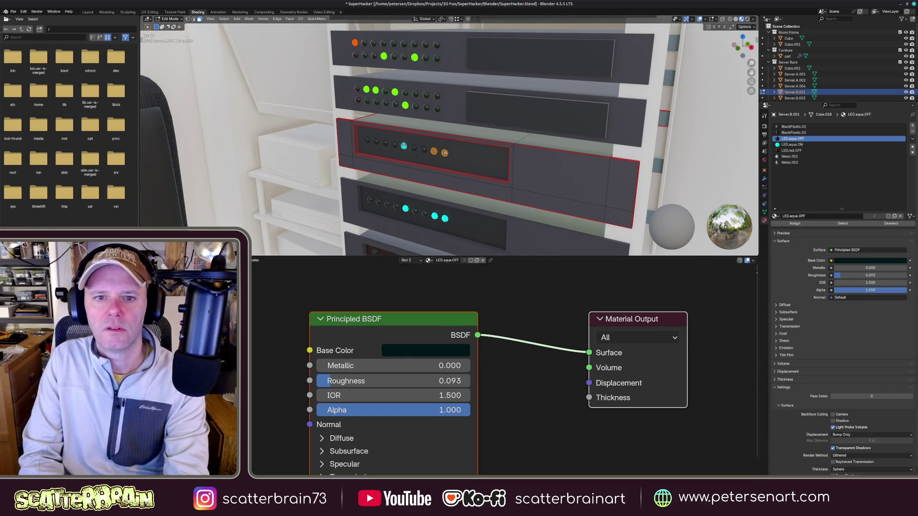
left_click(792, 144)
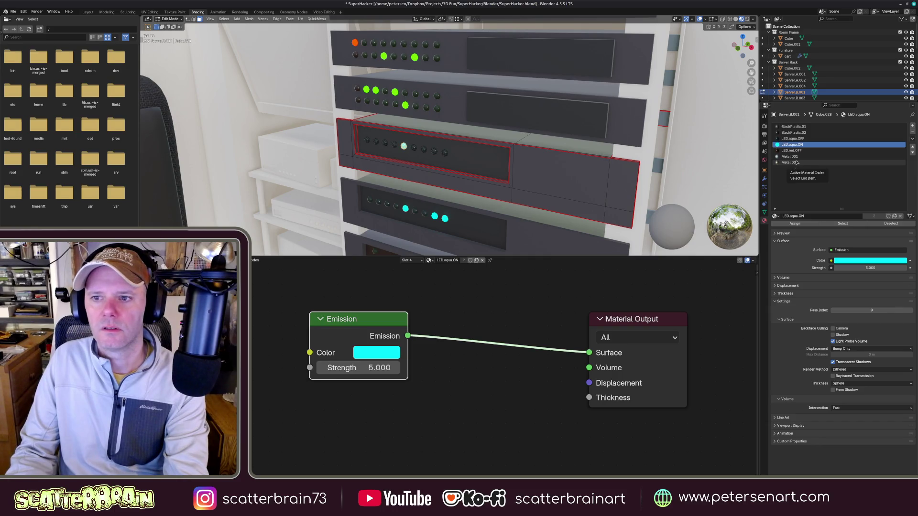
left_click(385, 143)
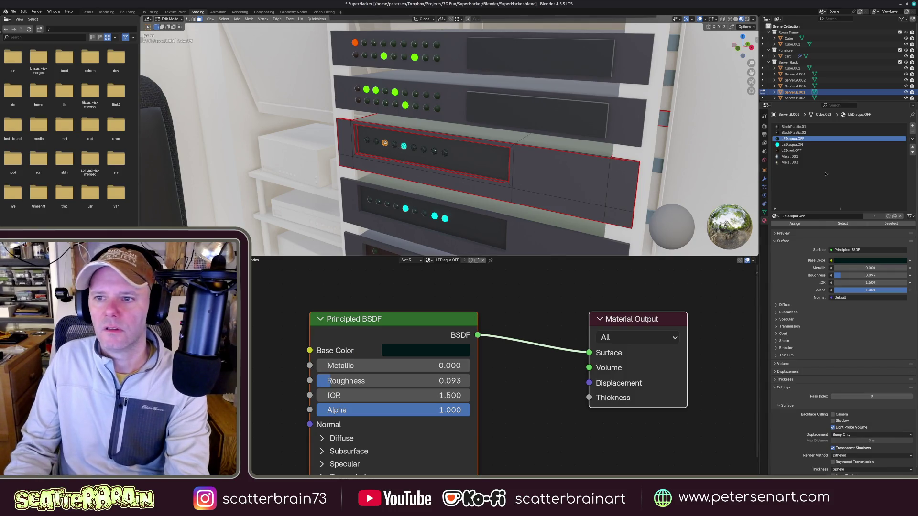
left_click(797, 145)
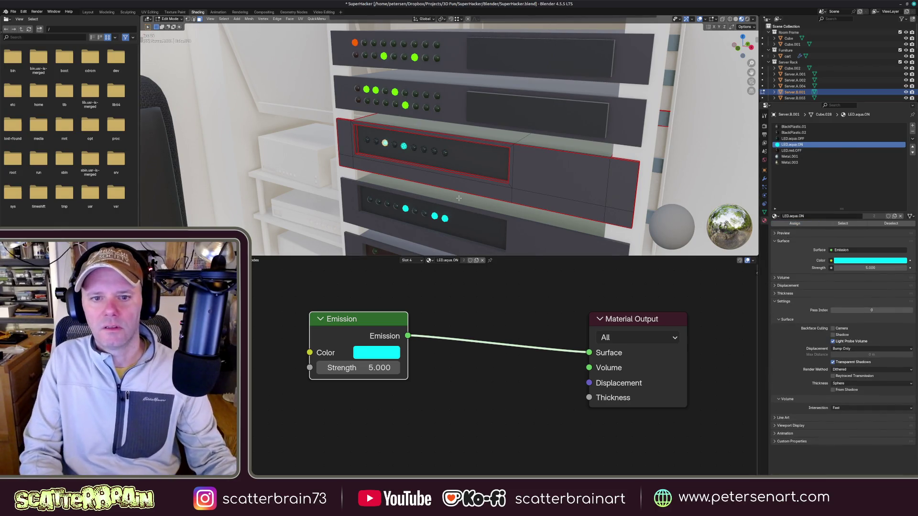
key("Tab")
scroll(452, 179, "down", 3)
- Duplicate a server again and place the copy higher up in the rack
middle_click_drag(402, 179, 452, 206)
scroll(452, 207, "up", 4)
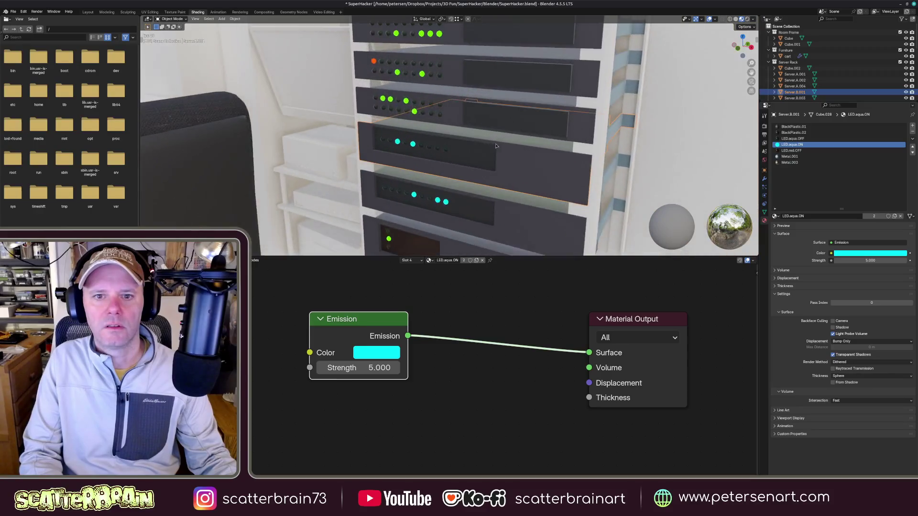
scroll(474, 187, "up", 2)
scroll(523, 160, "down", 3)
middle_click_drag(517, 172, 490, 193)
scroll(503, 161, "down", 3)
middle_click_drag(502, 162, 489, 189)
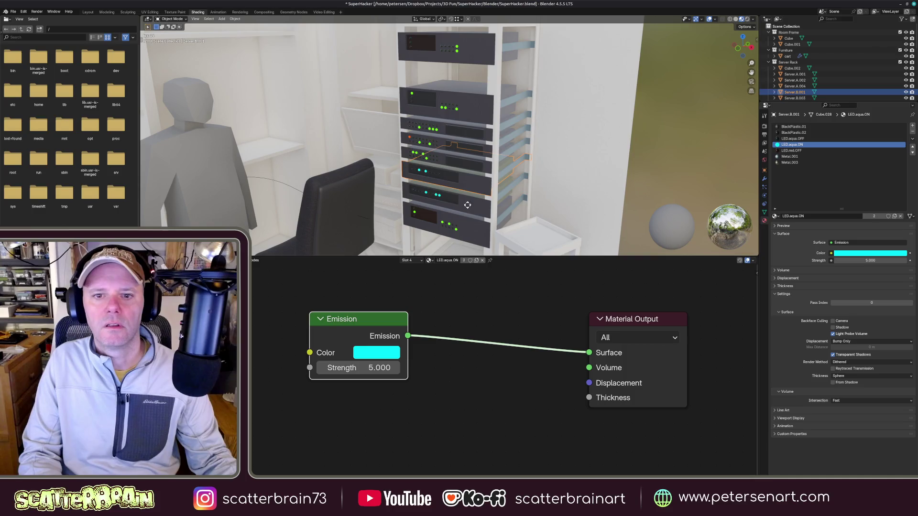
key("shift+d")
key("z")
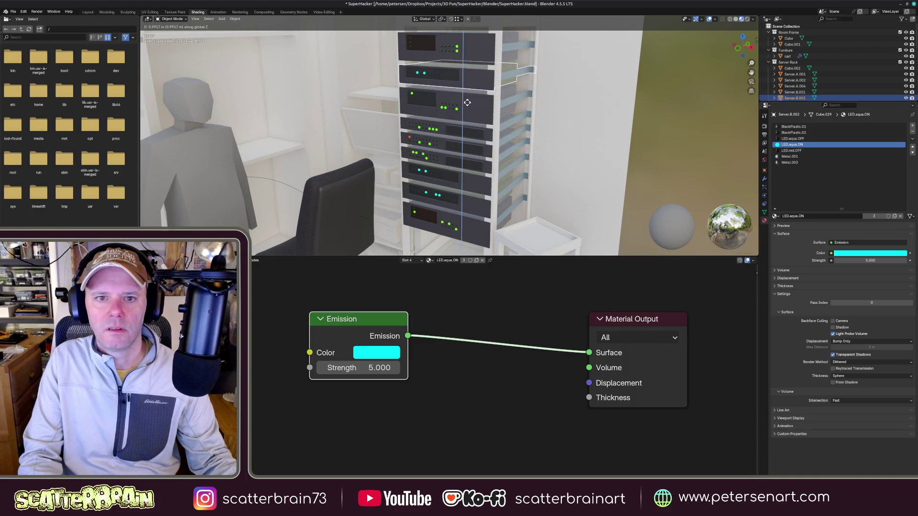
left_click(466, 103)
scroll(471, 100, "up", 2)
scroll(469, 94, "down", 4)
mouse_move(469, 94)
middle_mouse_down()
mouse_move(488, 101)
mouse_move(467, 156)
mouse_move(486, 169)
middle_mouse_up()
scroll(495, 96, "up", 3)
scroll(505, 94, "up", 4)
scroll(505, 94, "down", 3)
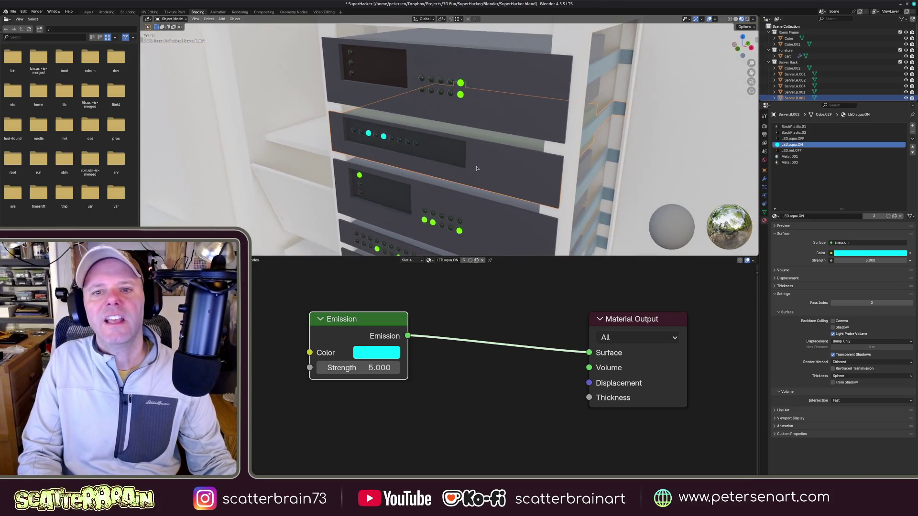
- Switch the new server's LEDs to LED.aqua.OFF, leaving a single LED lit with LED.aqua.ON
key("Tab")
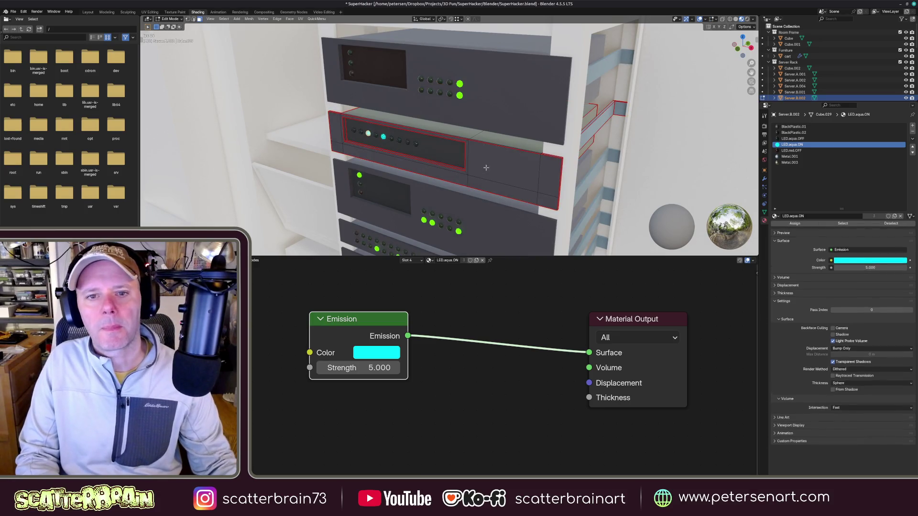
middle_click_drag(492, 176, 440, 151)
scroll(441, 151, "up", 4)
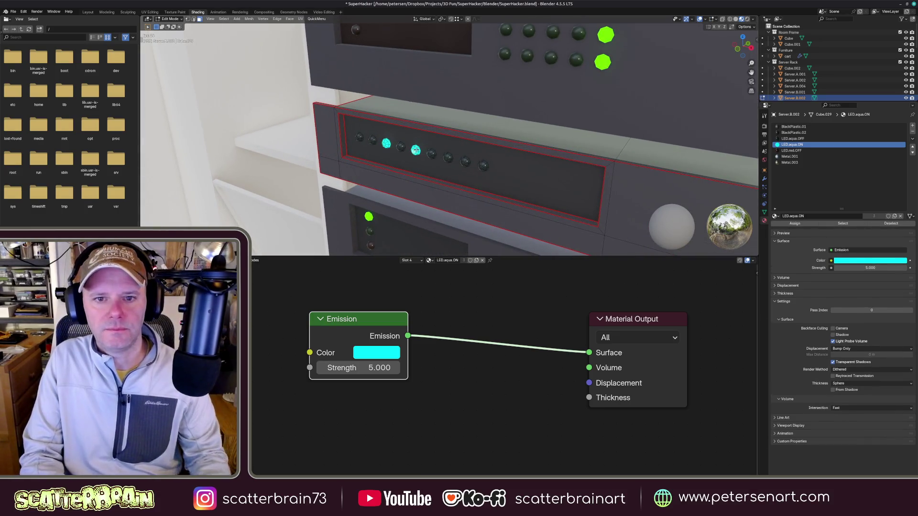
left_click(416, 151)
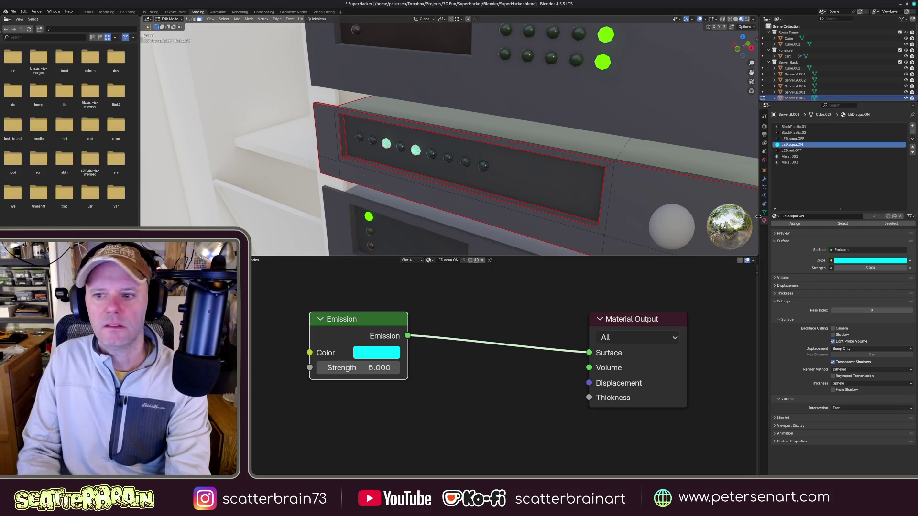
left_click(792, 138)
left_click(795, 223)
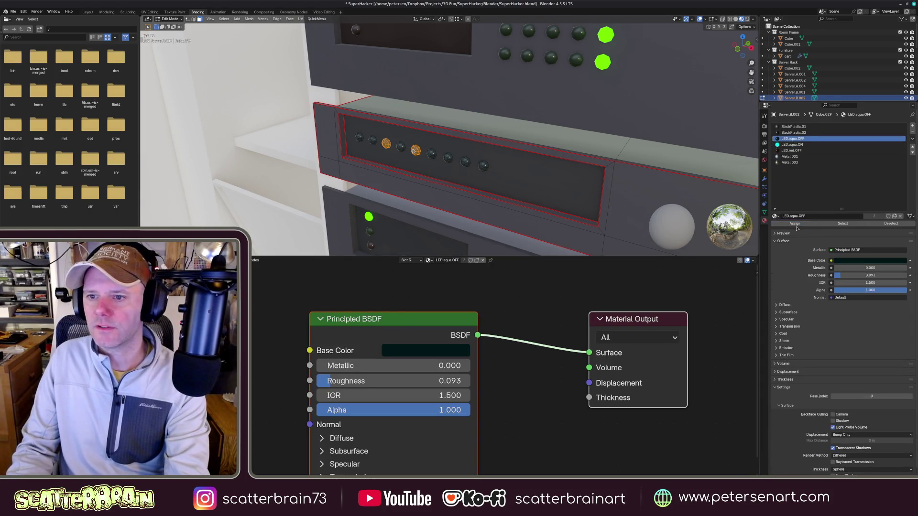
left_click(792, 144)
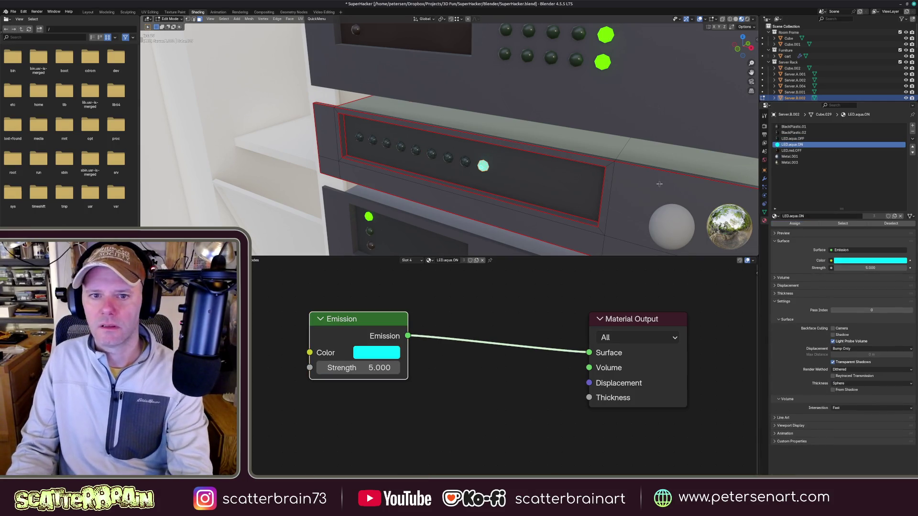
key("Tab")
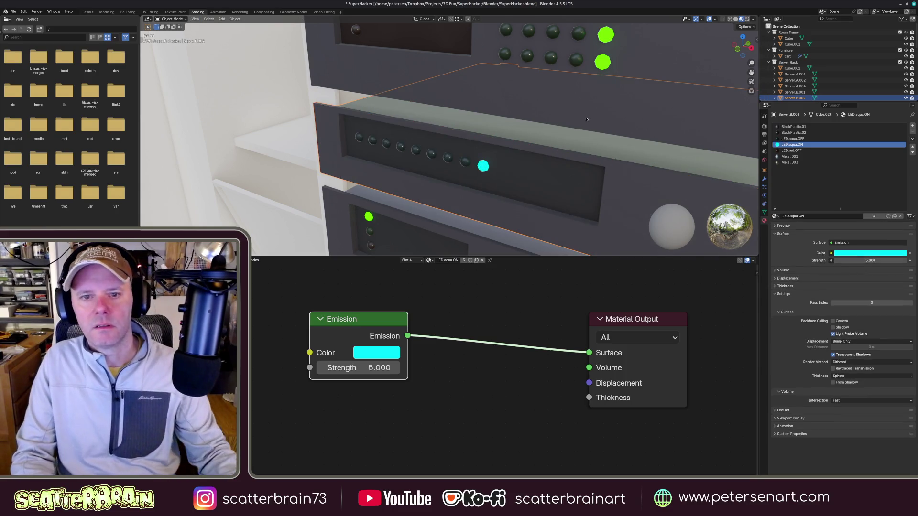
scroll(556, 156, "down", 8)
mouse_move(556, 155)
middle_mouse_down()
mouse_move(522, 221)
mouse_move(513, 146)
mouse_move(509, 153)
middle_mouse_up()
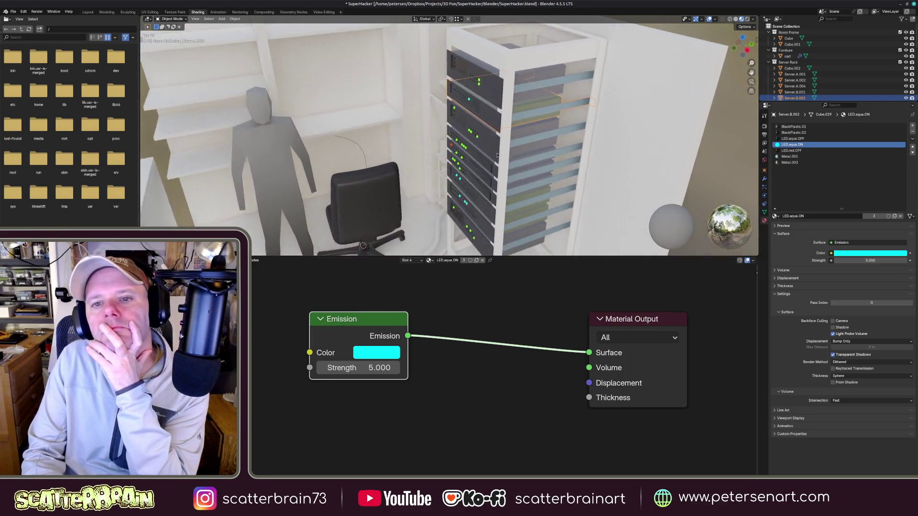
scroll(508, 153, "down", 3)
scroll(513, 158, "down", 2)
- Orbit down and view the room scene through the camera
middle_click_drag(517, 163, 522, 154)
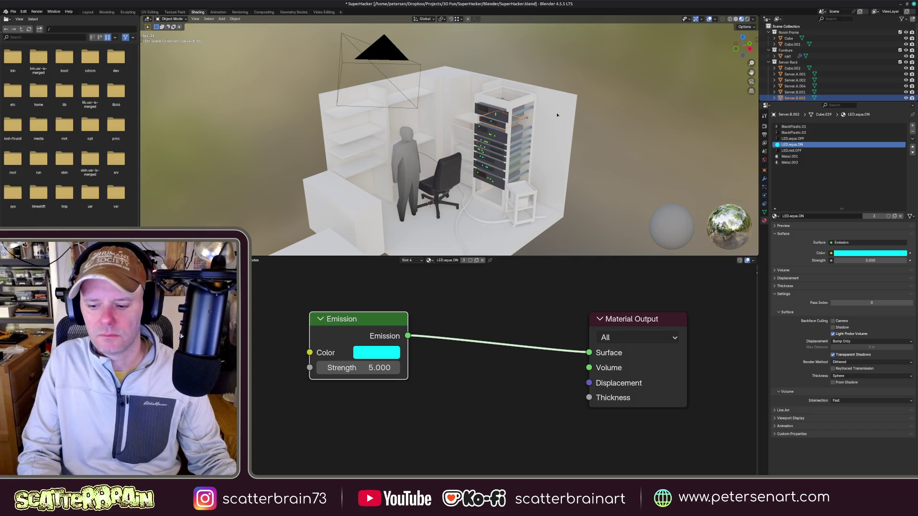
key("KP_0")
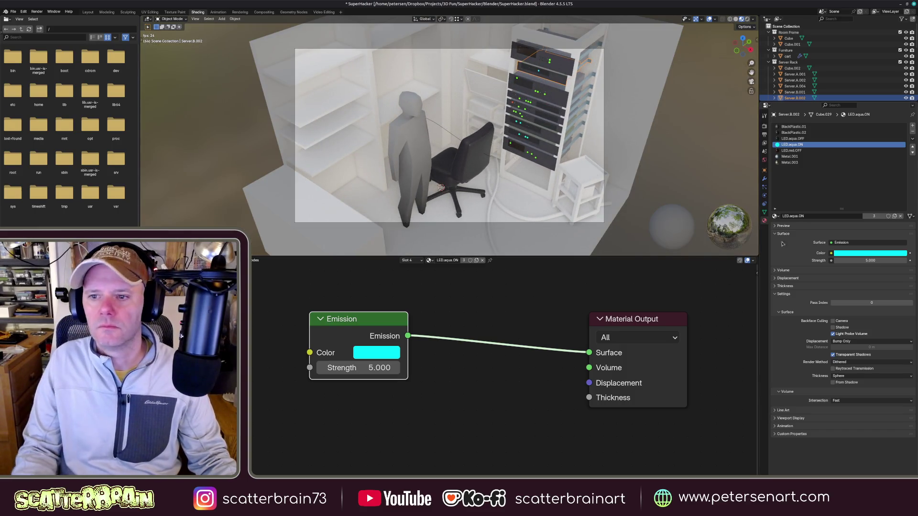
- Set the horizontal render resolution for 4K and check the framing through the camera
left_click(764, 132)
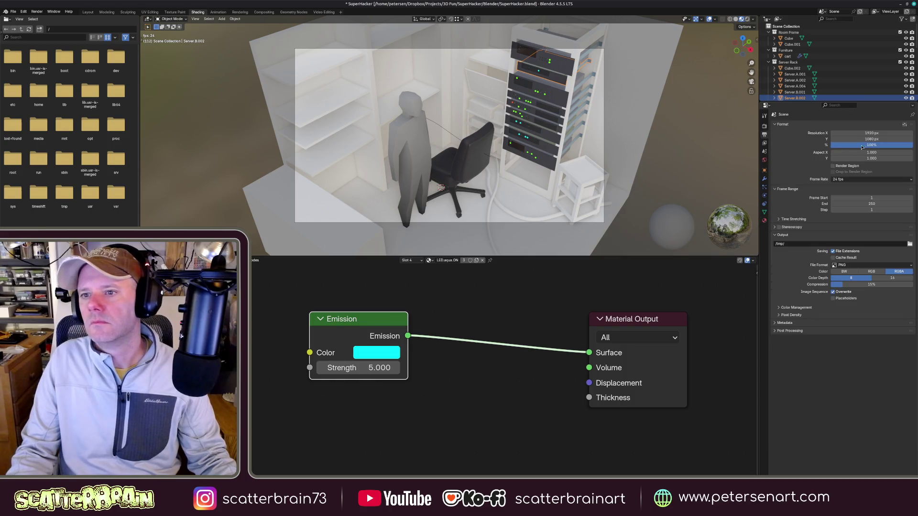
double_click(871, 133)
type("128")
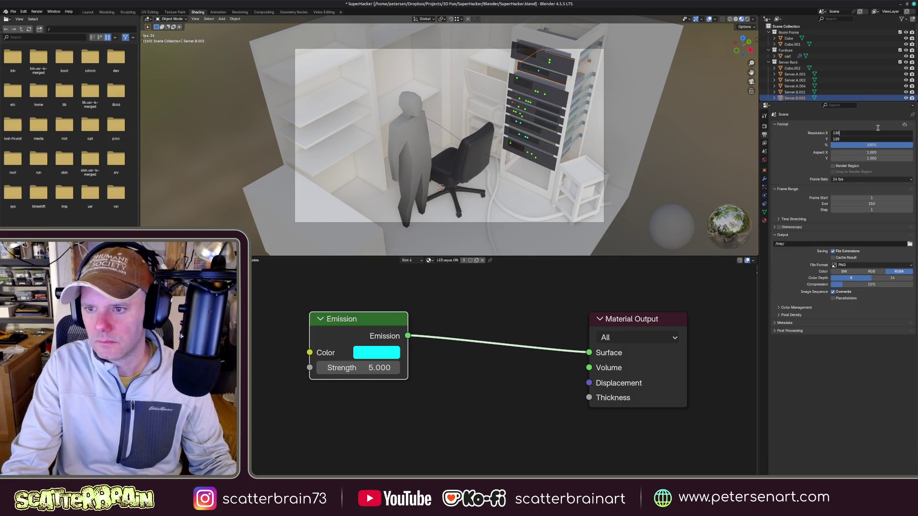
key("Return")
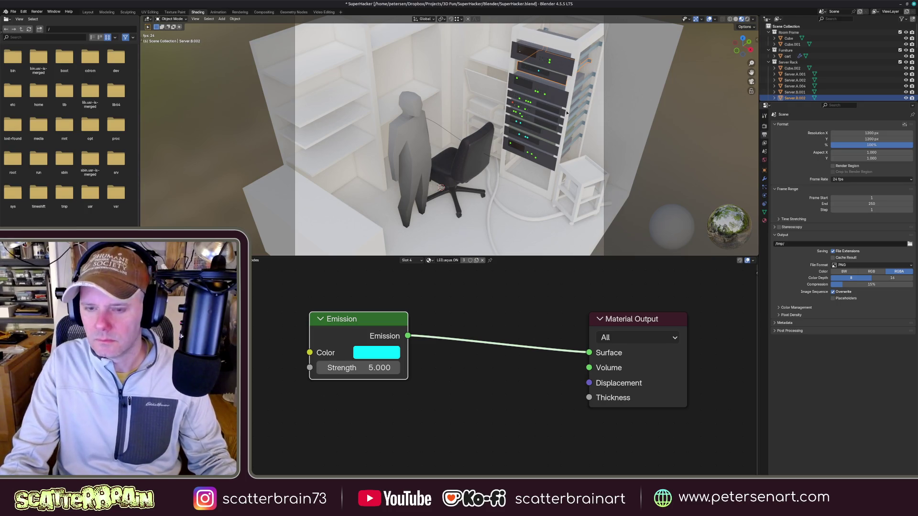
scroll(567, 113, "up", 5)
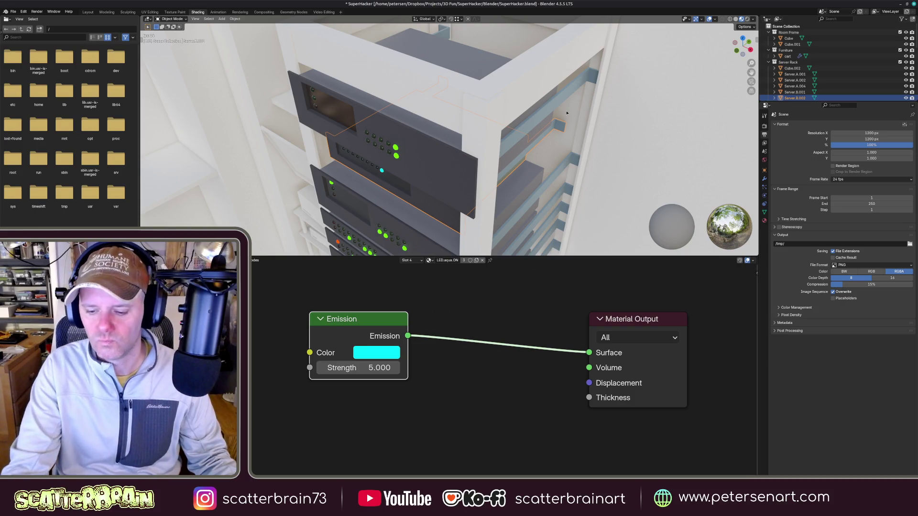
key("KP_0")
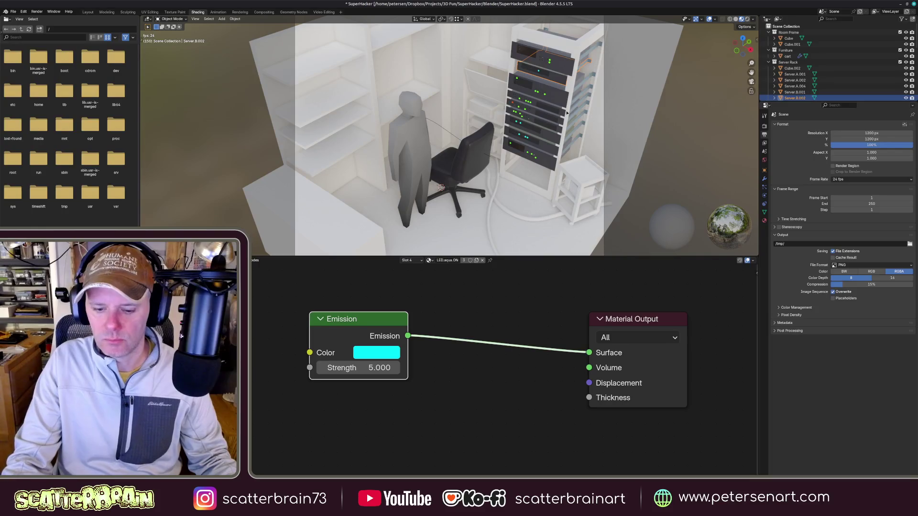
key("comma")
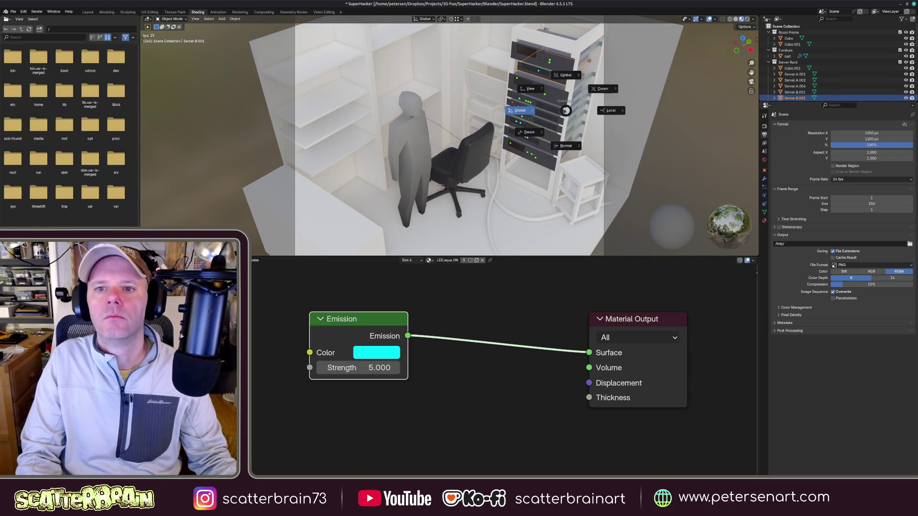
left_click(565, 110)
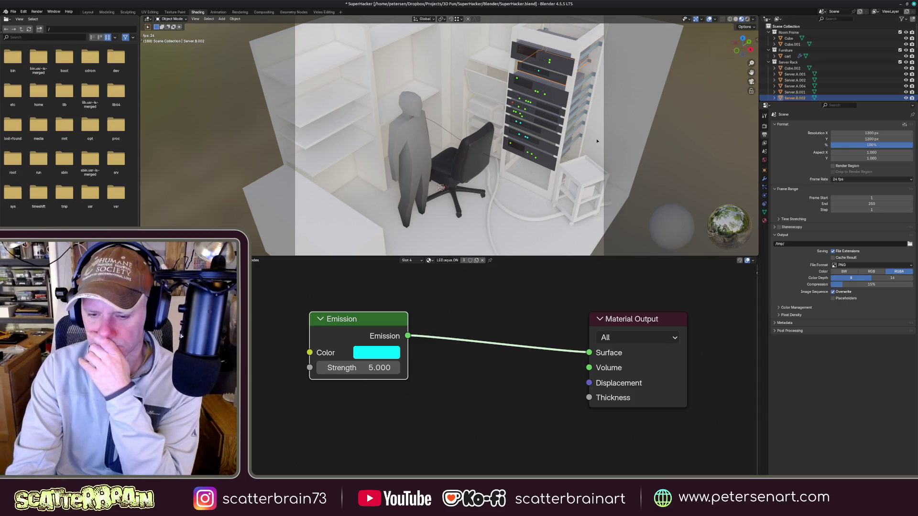
scroll(597, 141, "down", 1)
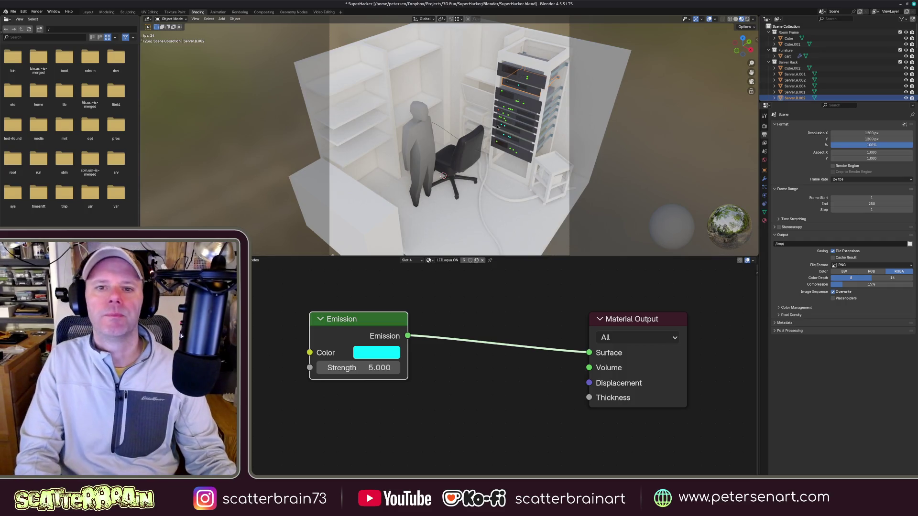
- Switch to the Layout workspace showing the figure, chair and server rack
key("n")
key("n")
scroll(521, 63, "up", 5)
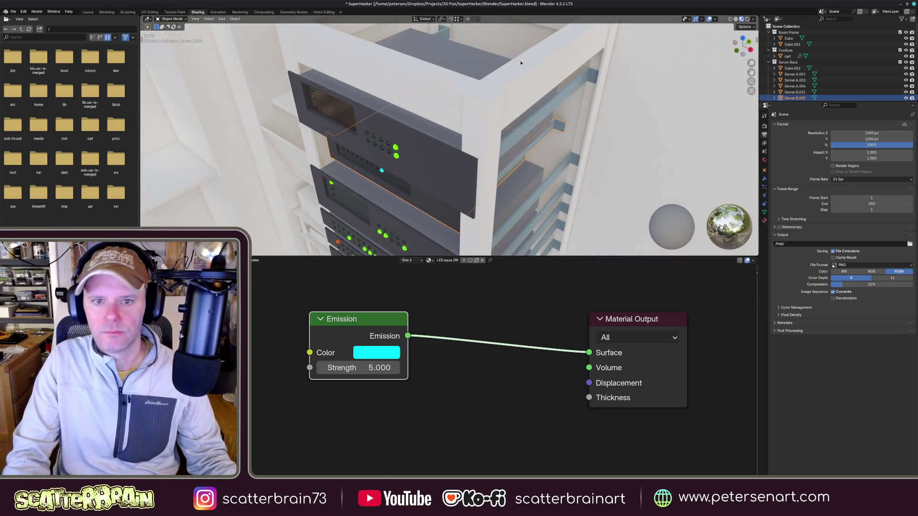
middle_click_drag(503, 87, 440, 115)
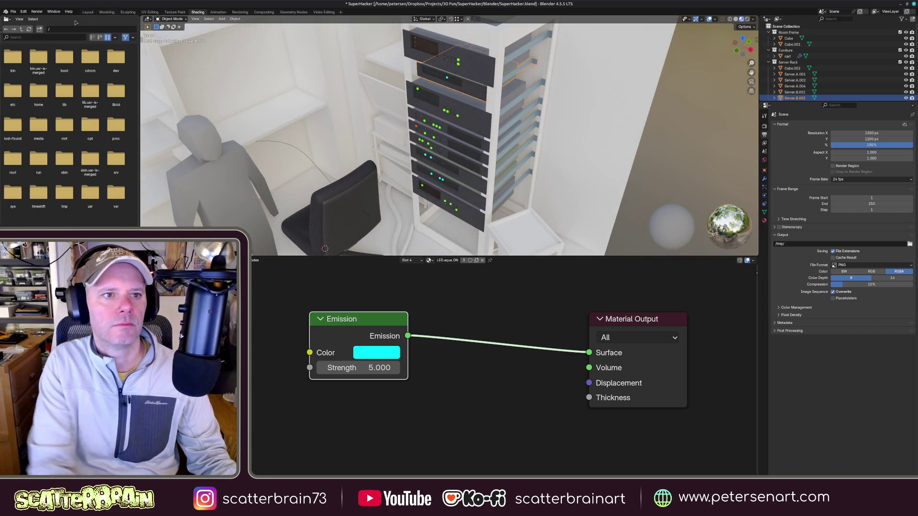
left_click(88, 12)
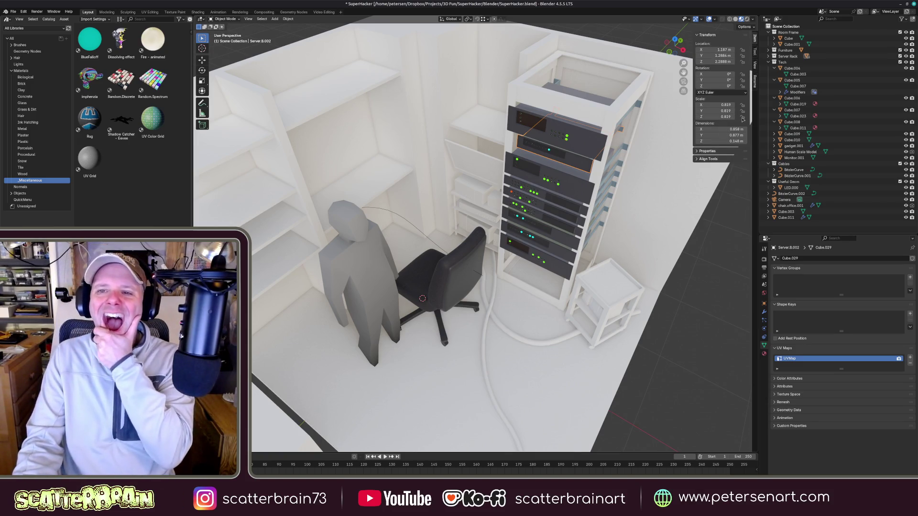
- Look through the scene camera, select the Camera and reposition it to about 4.43, −4.94, 5.91 m framing the room
left_click(754, 65)
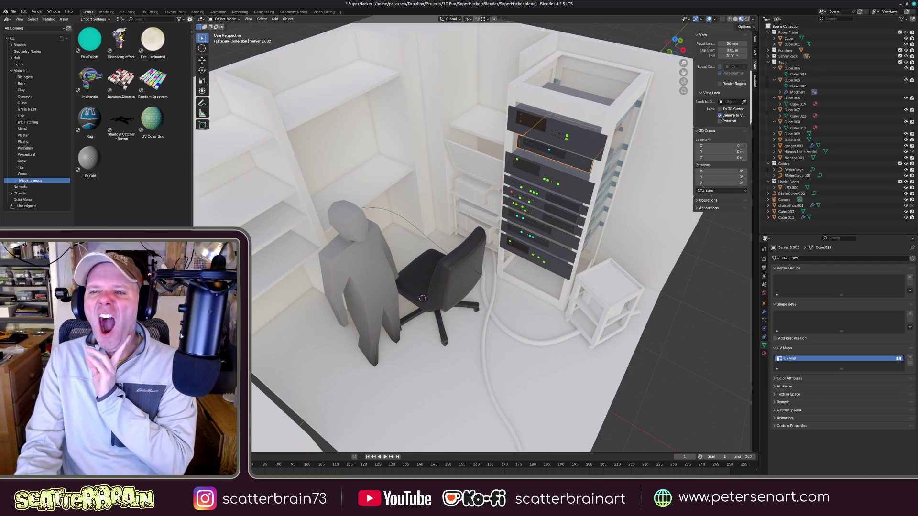
scroll(552, 184, "up", 3)
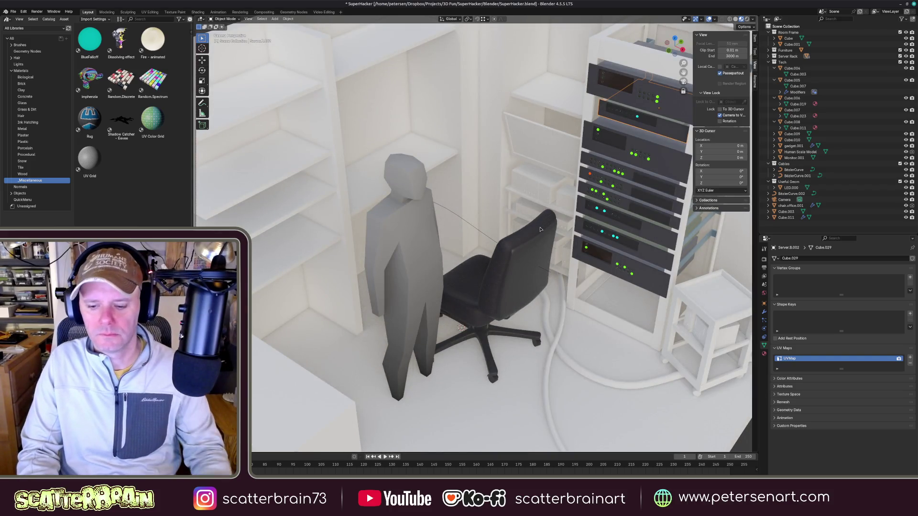
key("KP_0")
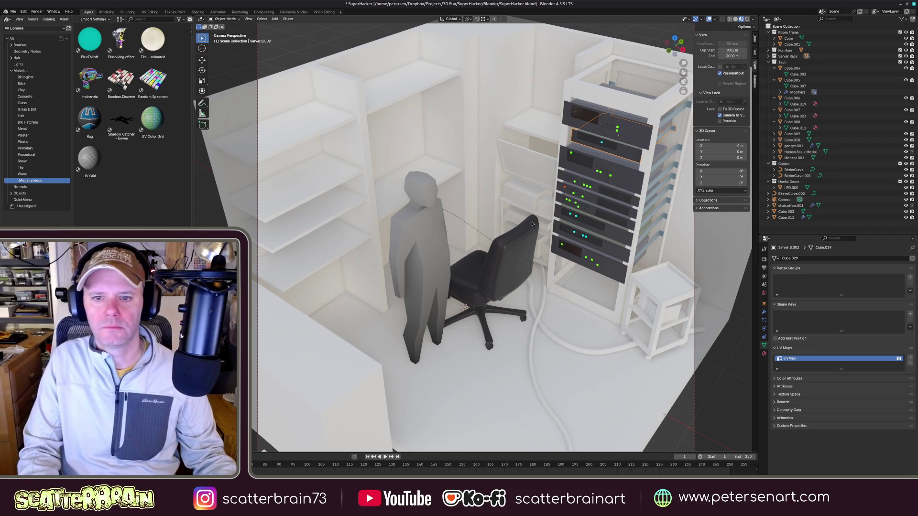
left_click(539, 199)
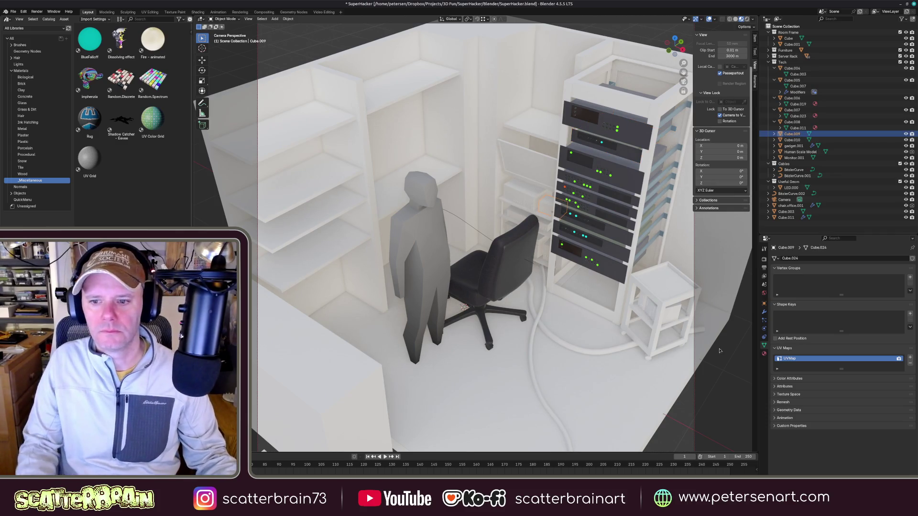
left_click(775, 62)
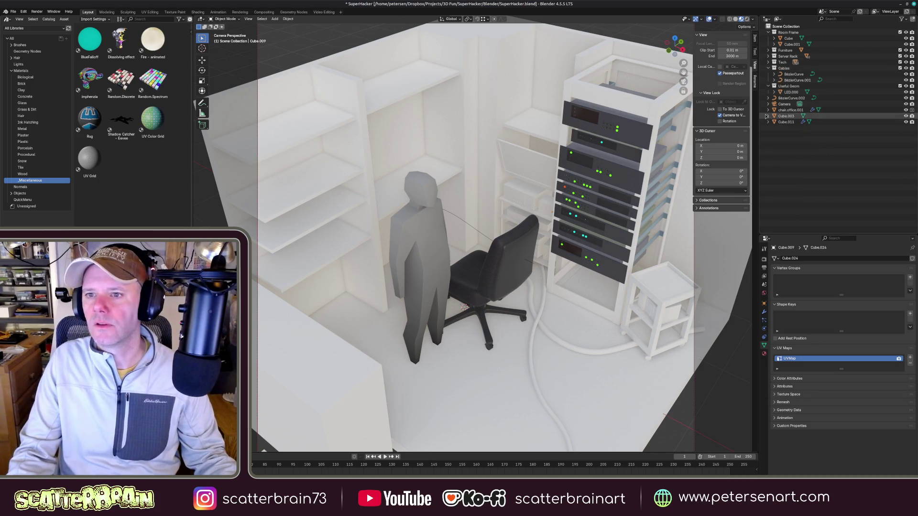
left_click(785, 104)
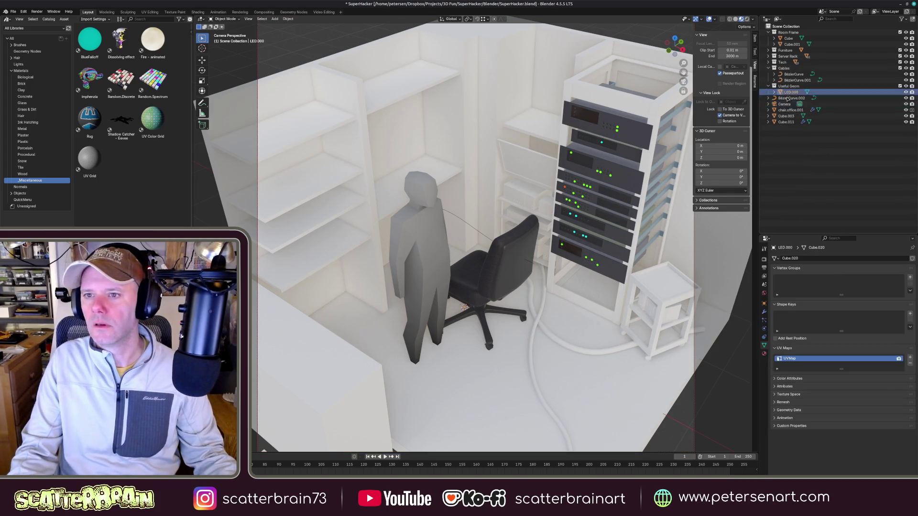
left_click(753, 41)
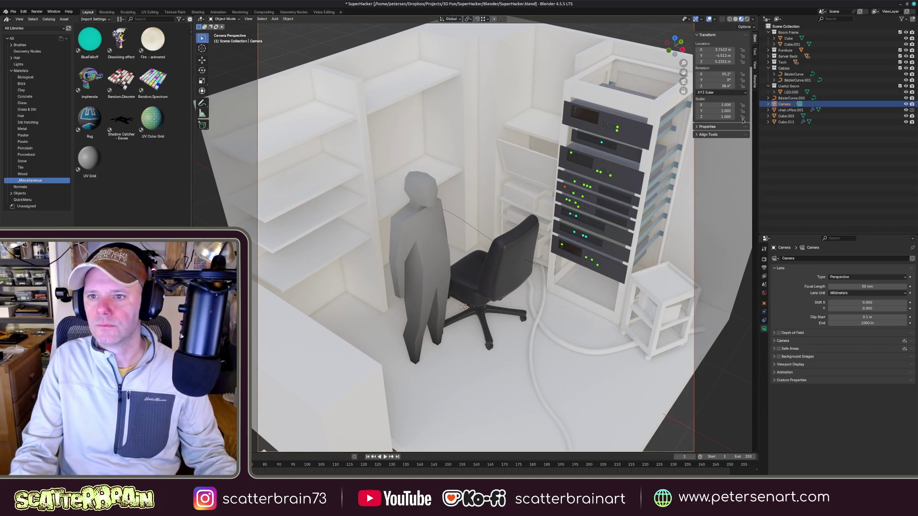
scroll(505, 222, "down", 3)
scroll(505, 222, "up", 1)
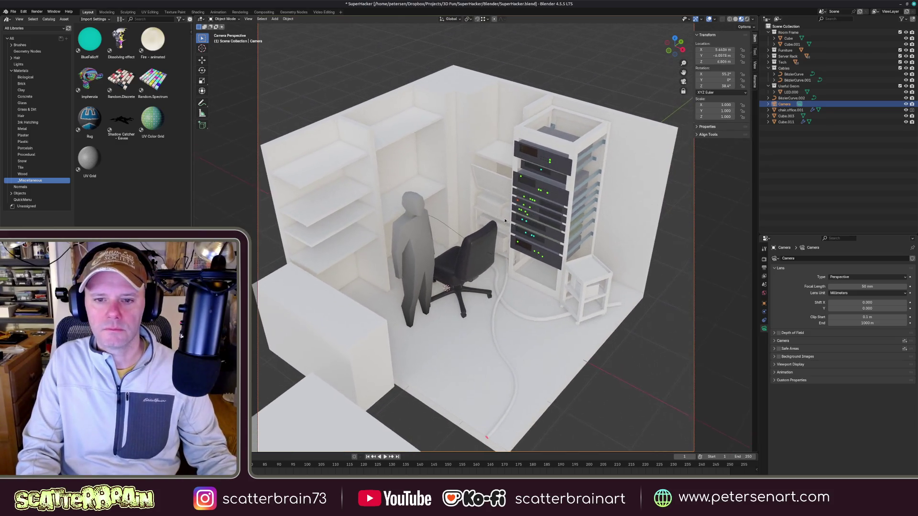
scroll(505, 222, "down", 2)
scroll(505, 221, "up", 2)
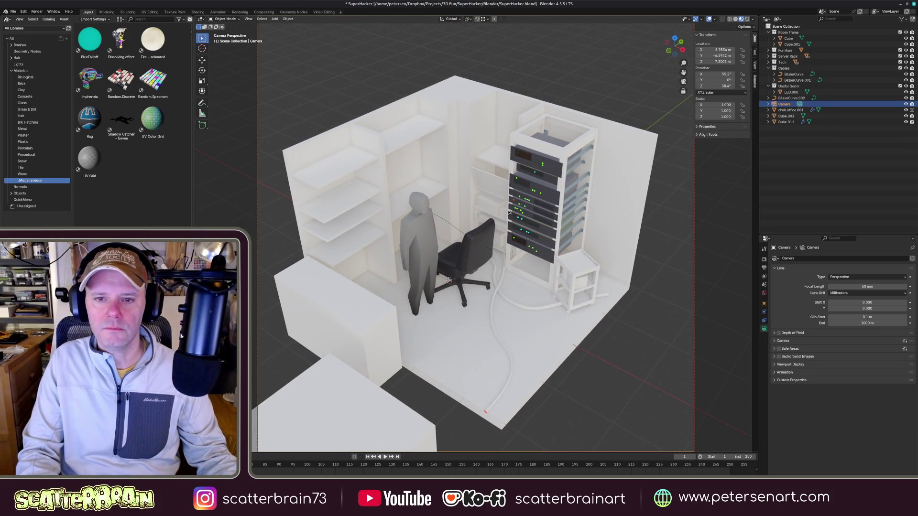
scroll(509, 215, "up", 2)
scroll(527, 208, "up", 1)
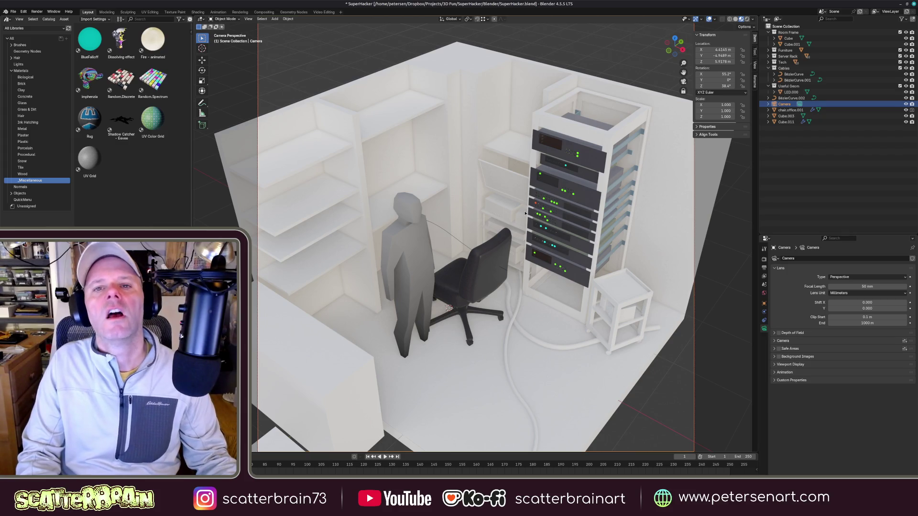
- Set the render resolution to the 4K UHDTV 2160p preset (3840 × 2160)
left_click(764, 259)
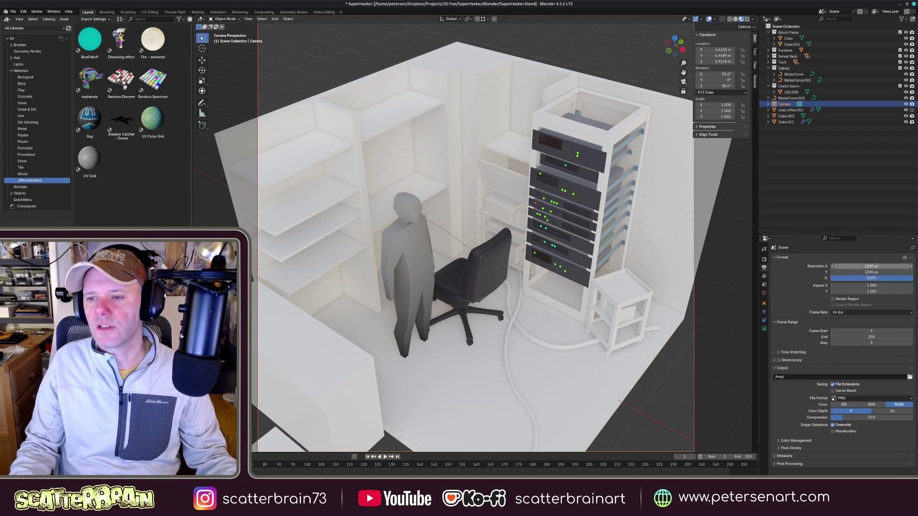
key("Return")
left_click(905, 257)
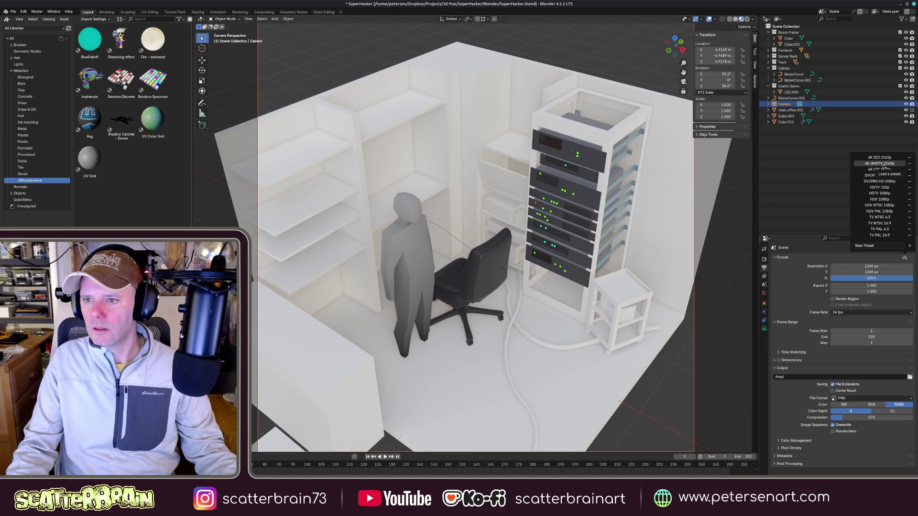
left_click(879, 164)
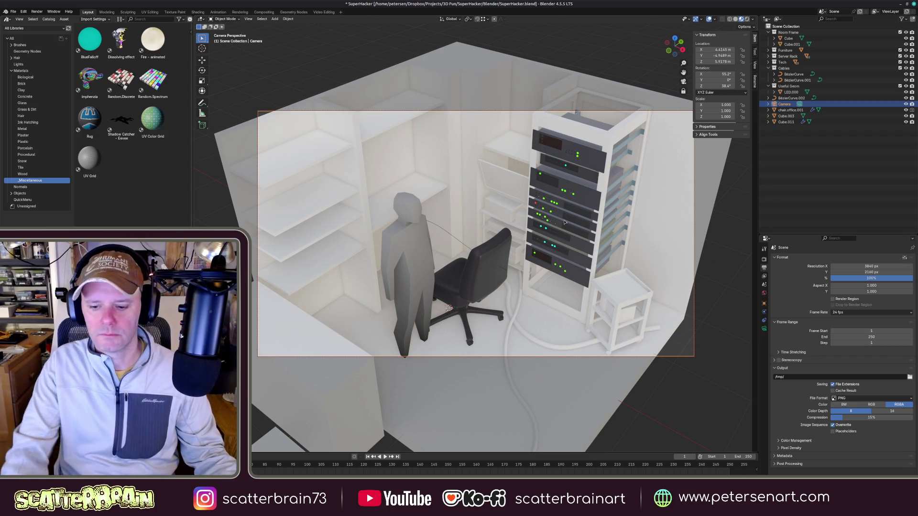
scroll(560, 255, "up", 1)
scroll(508, 232, "up", 1)
scroll(509, 232, "up", 1)
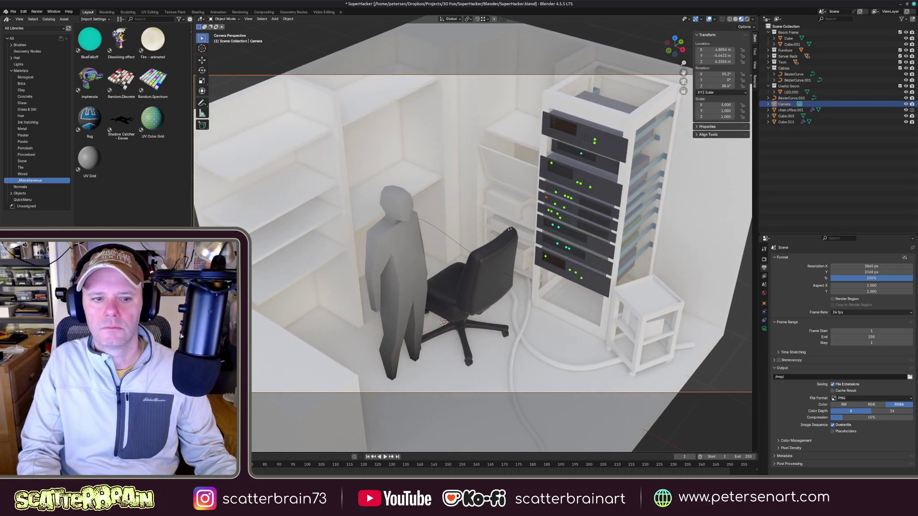
scroll(511, 223, "up", 2)
scroll(513, 216, "up", 1)
scroll(513, 216, "up", 1)
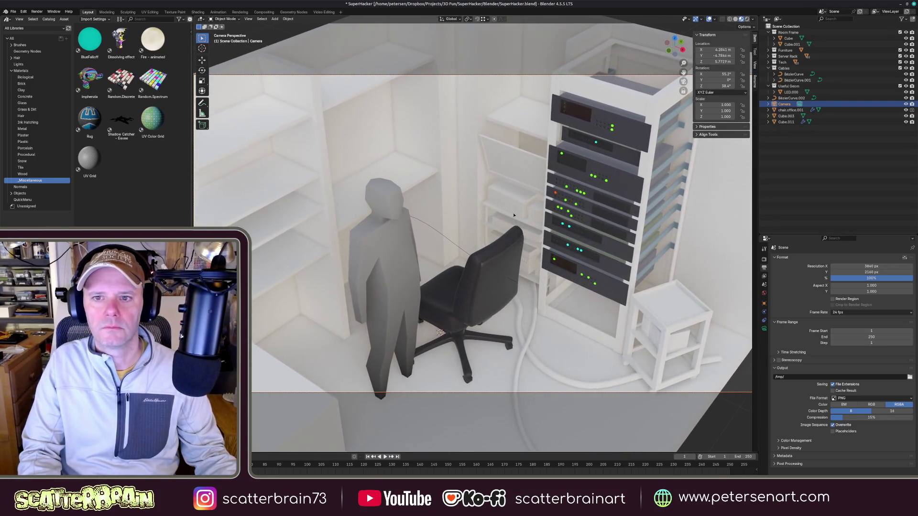
scroll(513, 217, "up", 2)
scroll(512, 219, "up", 1)
scroll(513, 220, "up", 2)
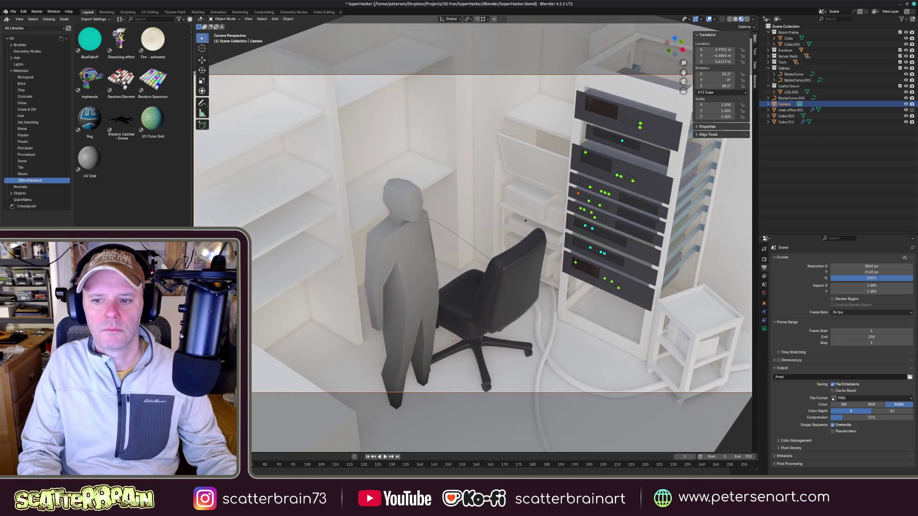
scroll(520, 221, "up", 1)
scroll(526, 224, "up", 2)
scroll(527, 225, "up", 1)
scroll(528, 223, "up", 1)
scroll(528, 220, "up", 1)
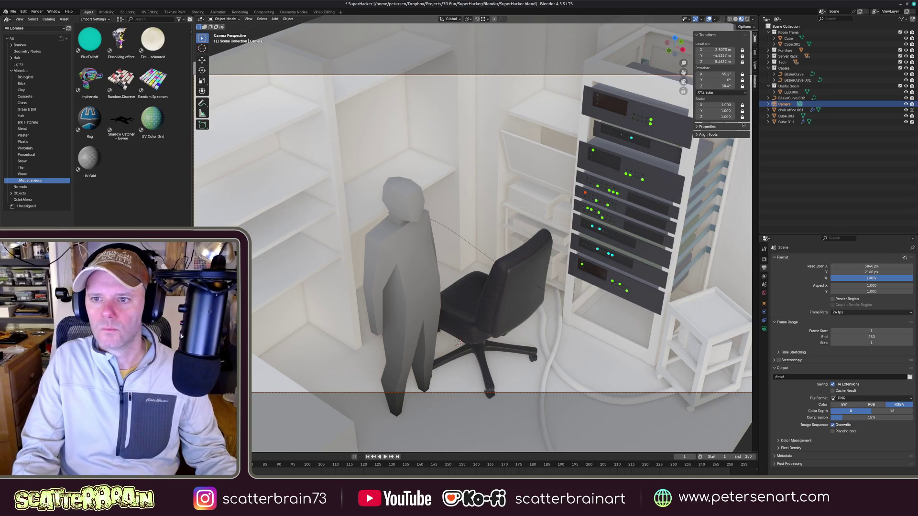
- Dolly the camera closer to about 2.91, −4.53, 5.44 m and preview the scene with materials
key("z")
left_click(657, 239)
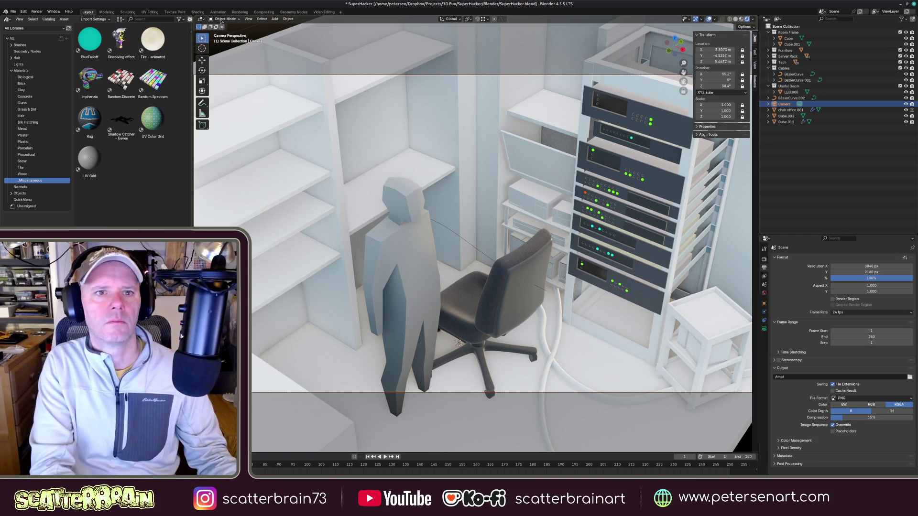
left_click(199, 12)
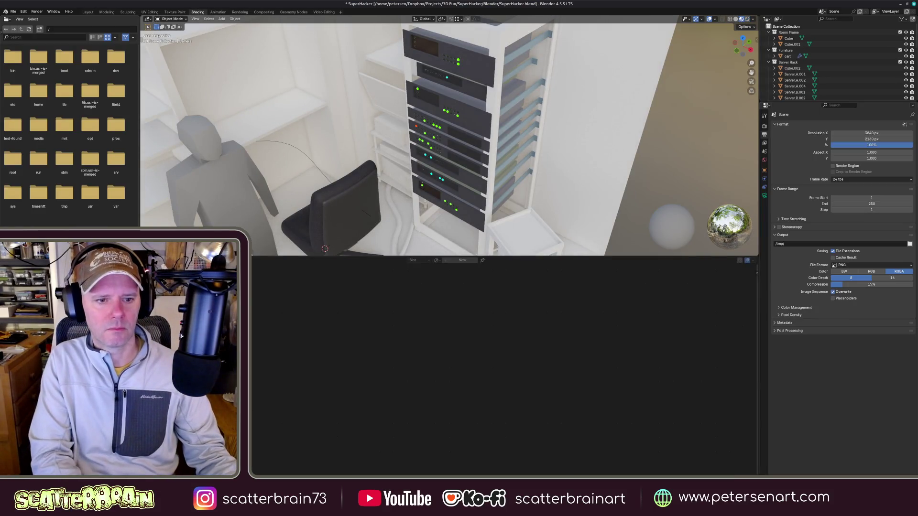
- Delete the Sky Texture node from the world shader
key("Home")
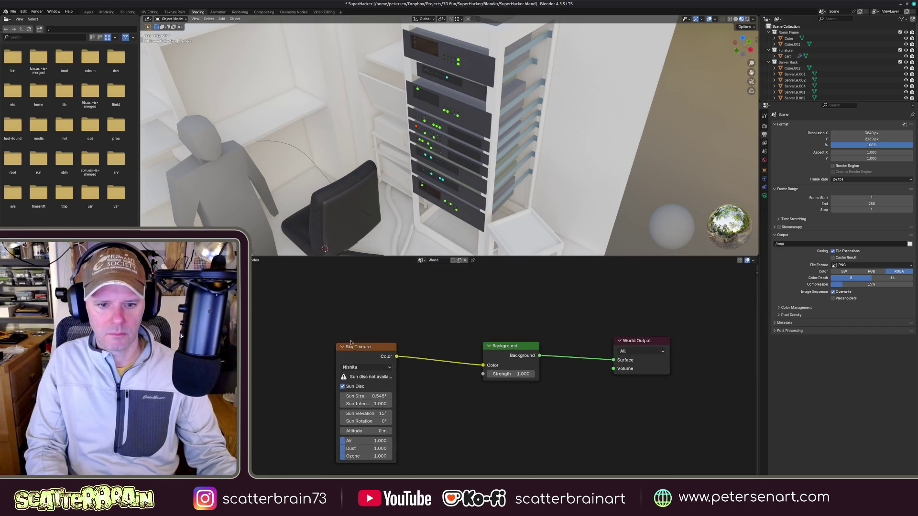
left_click(368, 350)
key("x")
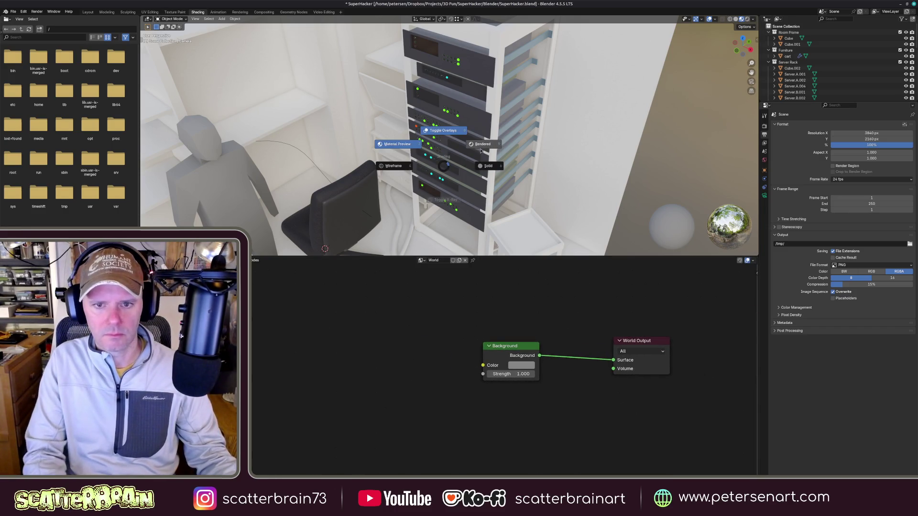
scroll(476, 141, "down", 5)
scroll(465, 146, "up", 4)
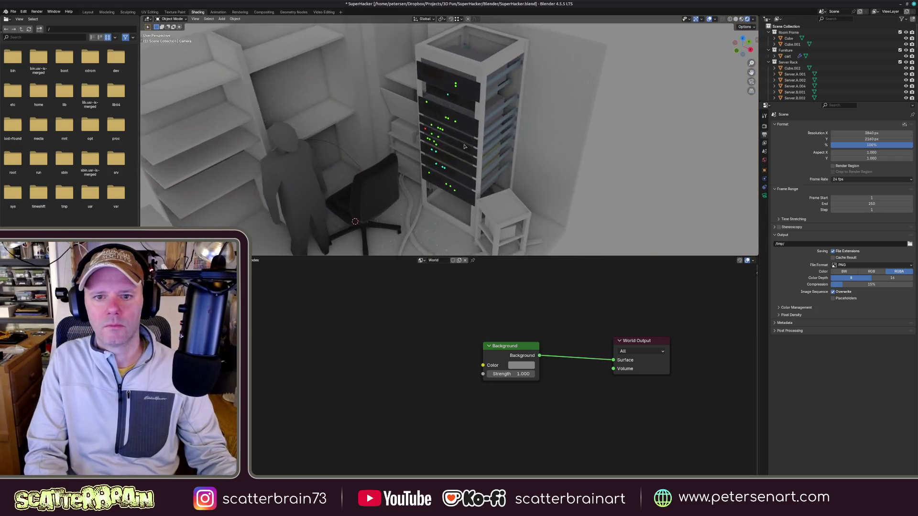
- Darken the world Background colour to black (Value 0) so only the rack LEDs glow
middle_click_drag(465, 147, 459, 156)
left_click(522, 365)
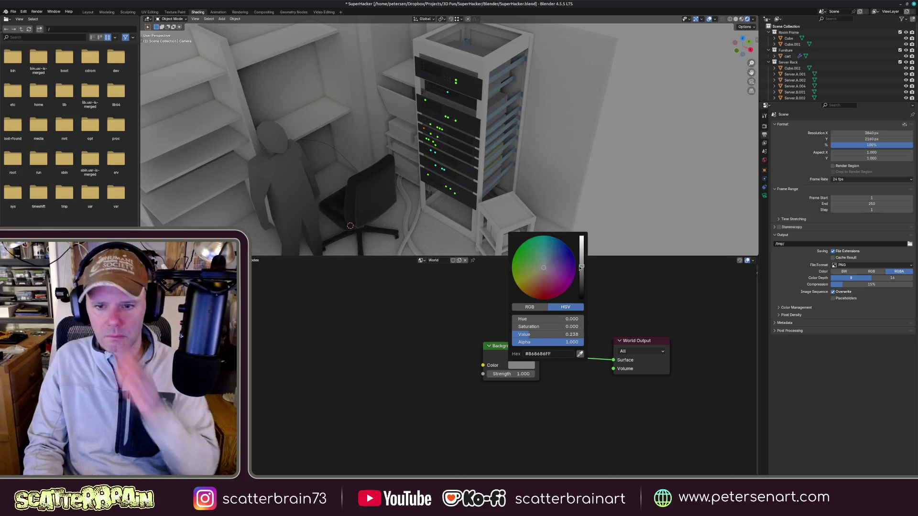
left_click_drag(581, 244, 581, 302)
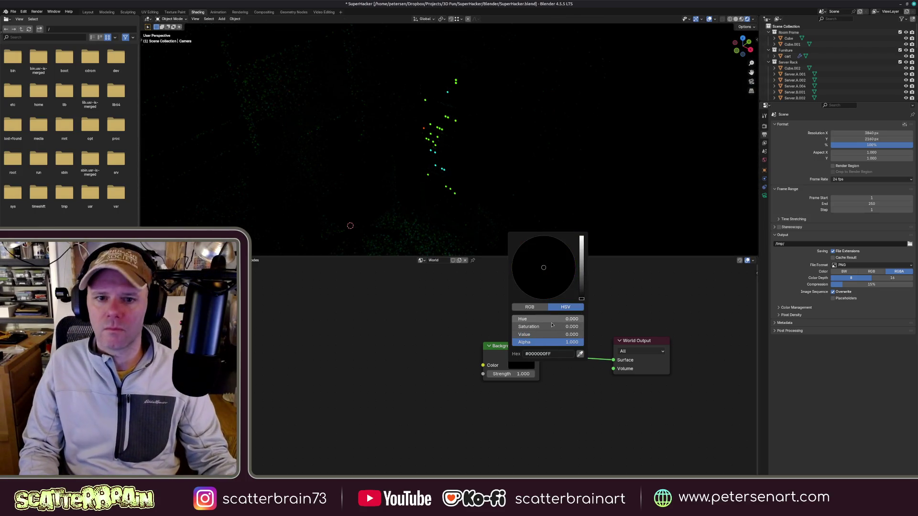
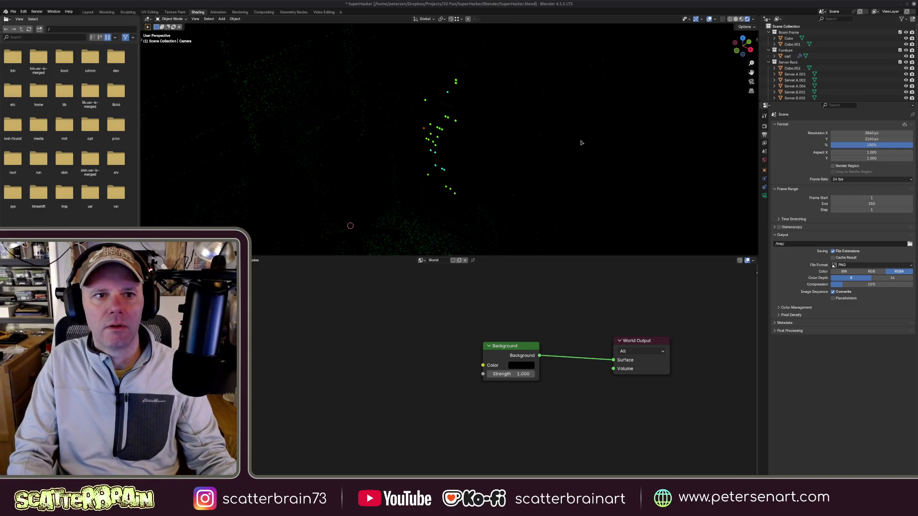
- Leave the camera view and orbit out to see the whole Cube.001 room box
left_click(576, 167)
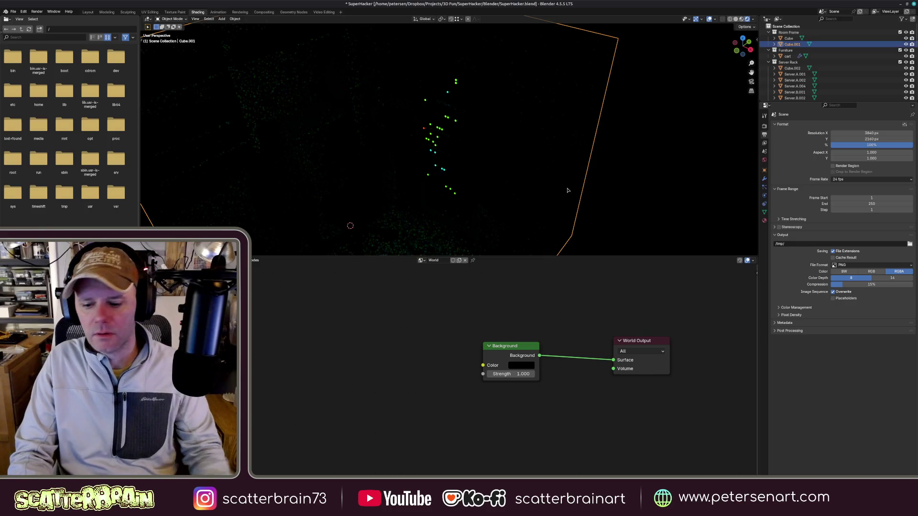
key("KP_0")
scroll(595, 219, "up", 3)
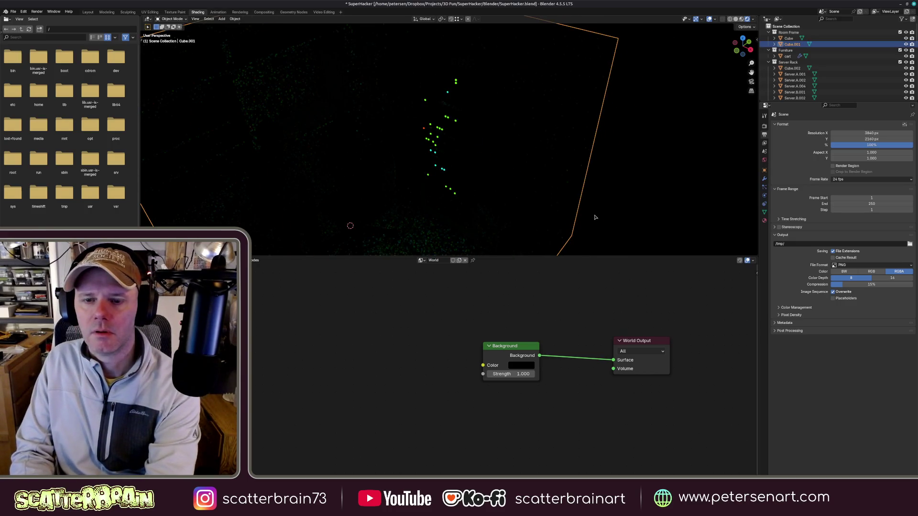
middle_click_drag(595, 218, 482, 159)
key("z")
left_click(479, 196)
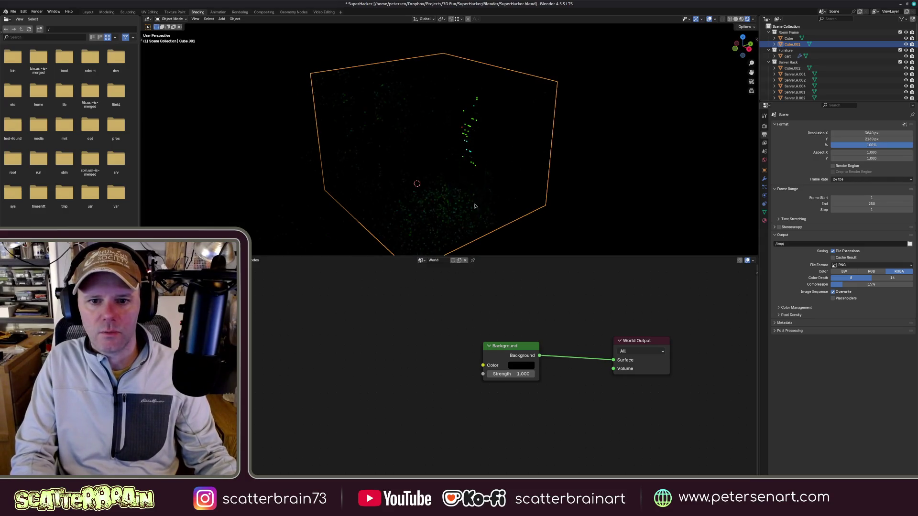
- Add an Area light, select it in the Outliner and start raising it along Z
key("shift+a")
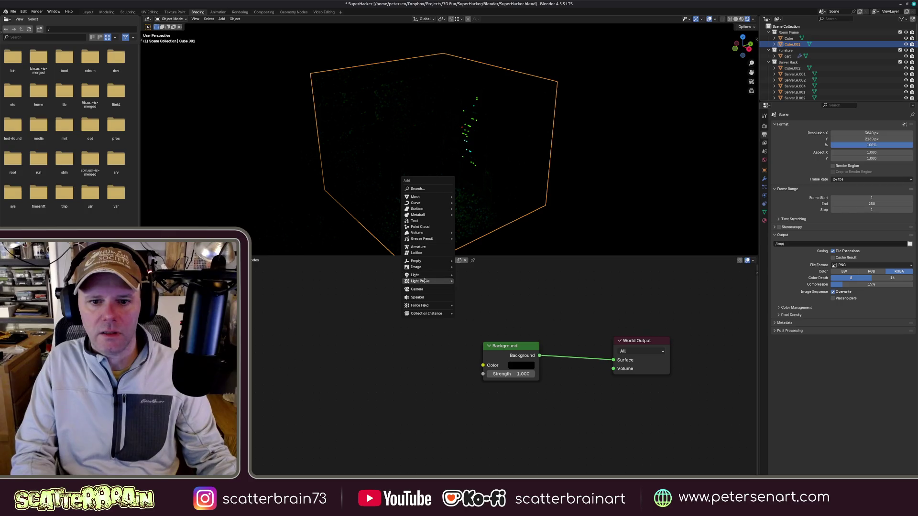
left_click(467, 292)
key("ctrl+z")
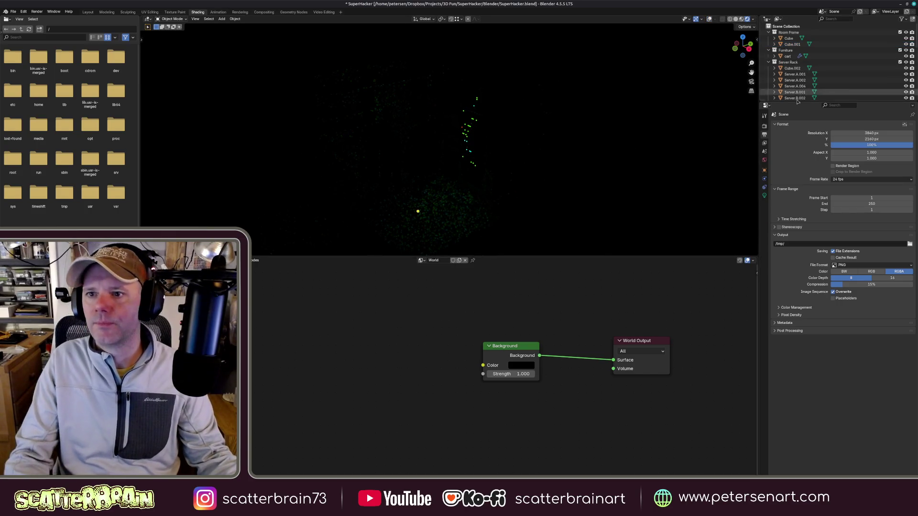
left_click_drag(798, 105, 797, 337)
left_click(786, 223)
key("g")
key("z")
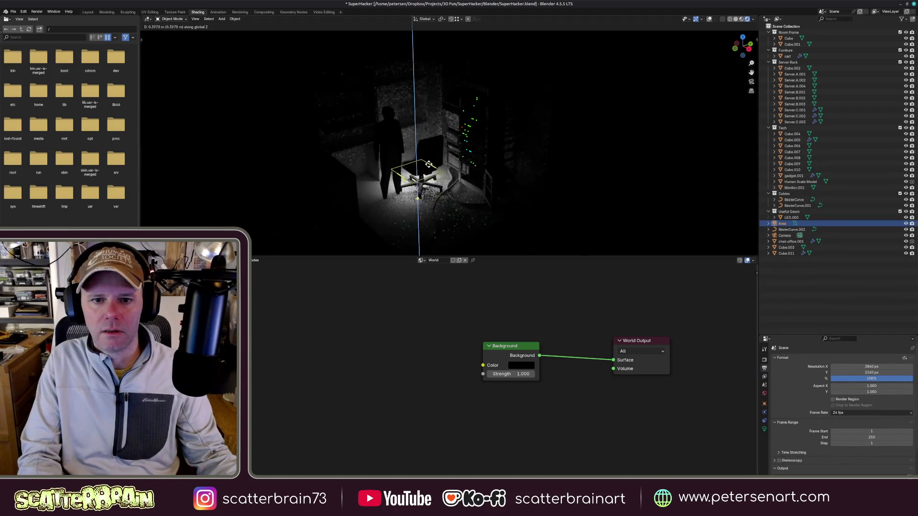
- Set the light's height, then raise it further along Z from the front view
left_click(427, 79)
mouse_move(402, 108)
middle_mouse_down()
mouse_move(466, 153)
mouse_move(462, 143)
mouse_move(473, 179)
mouse_move(435, 108)
middle_mouse_up()
key("g")
key("z")
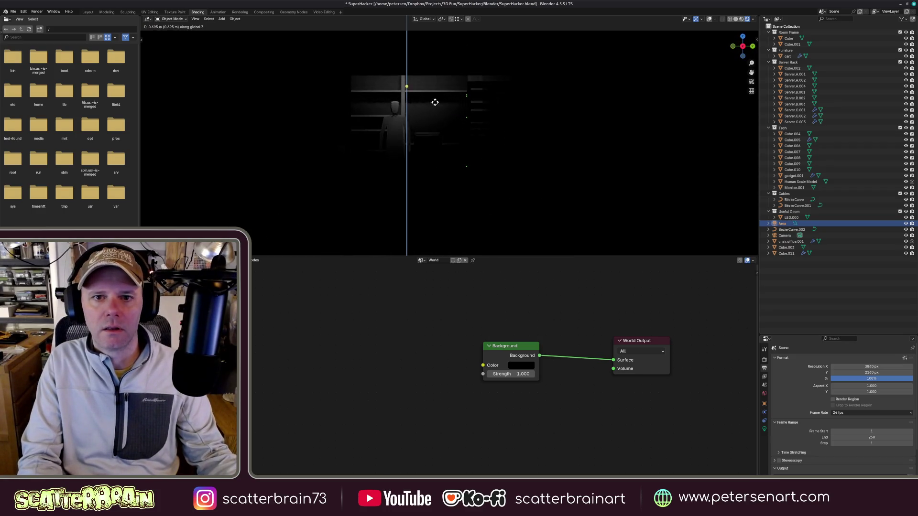
left_click(434, 103)
- Nudge the light along Z from the side view and show its light settings
key("KP_3")
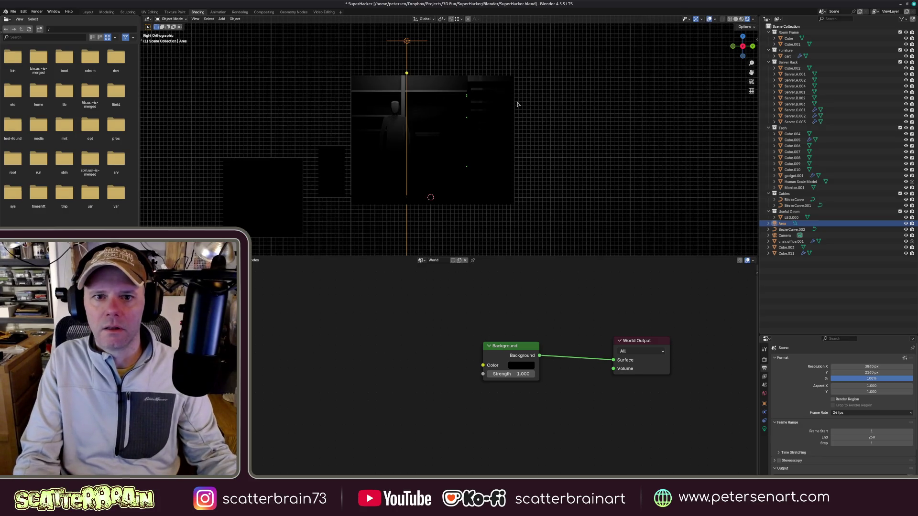
scroll(532, 98, "up", 2)
key("g")
key("z")
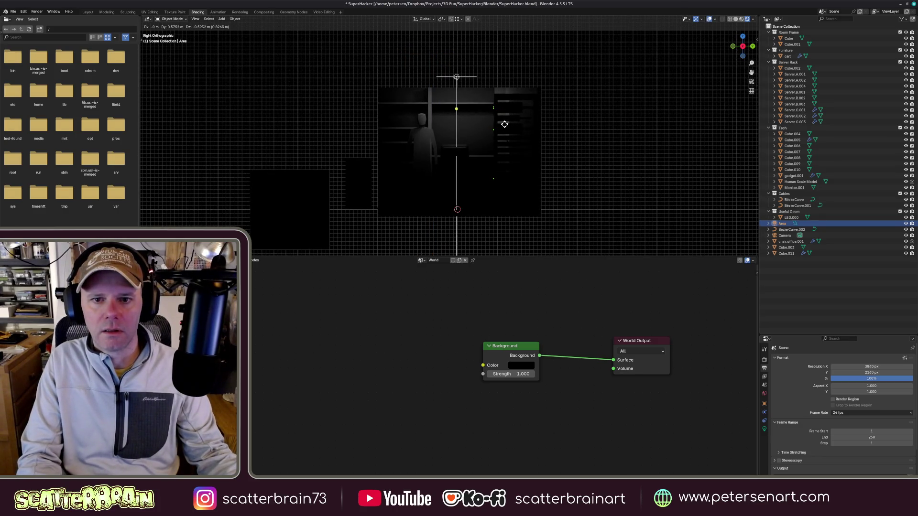
left_click(504, 124)
mouse_move(504, 130)
middle_mouse_down()
mouse_move(500, 165)
mouse_move(471, 151)
middle_mouse_up()
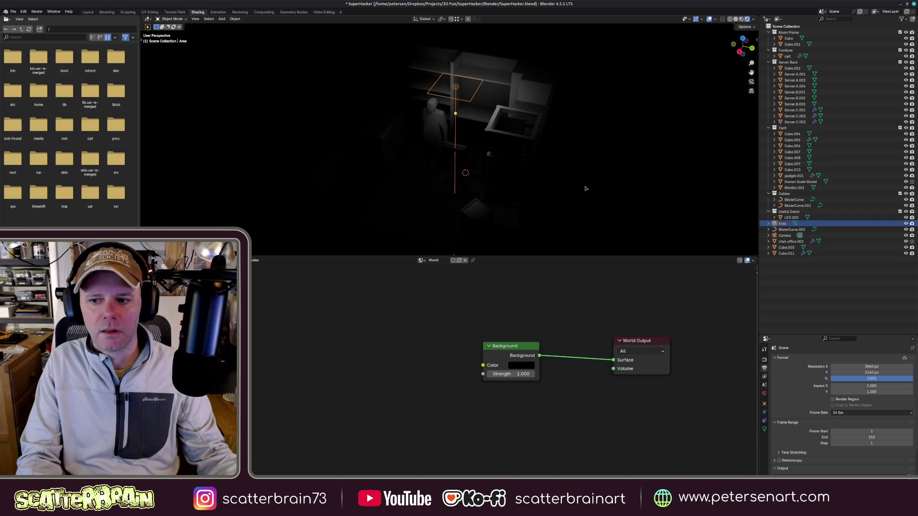
left_click(765, 429)
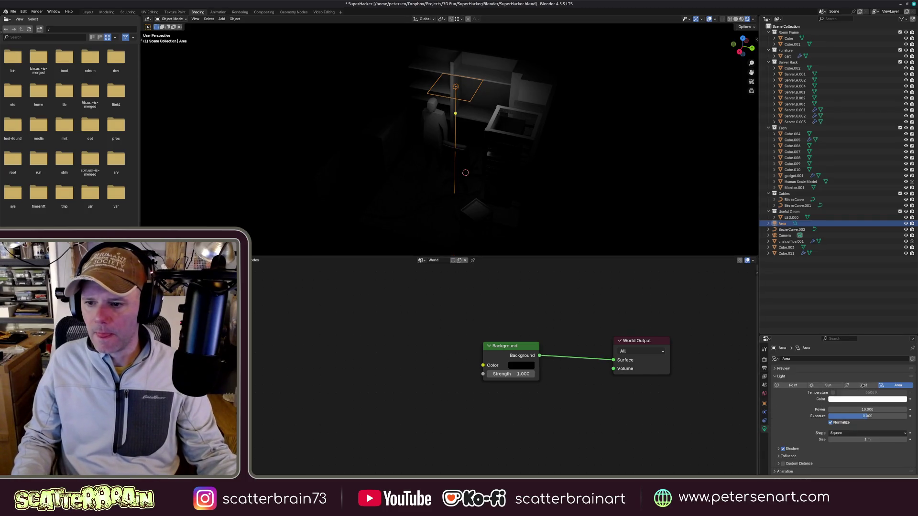
double_click(866, 410)
type("40")
key("Return")
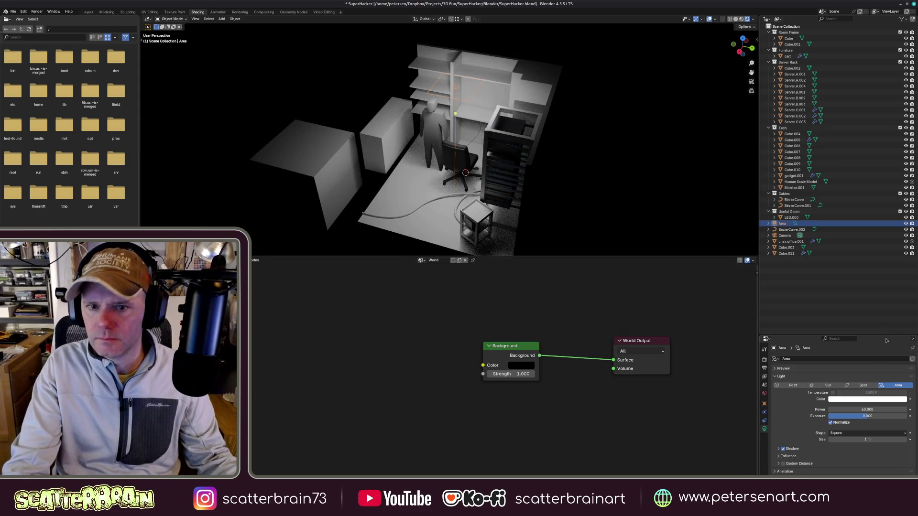
middle_click_drag(466, 144, 401, 158)
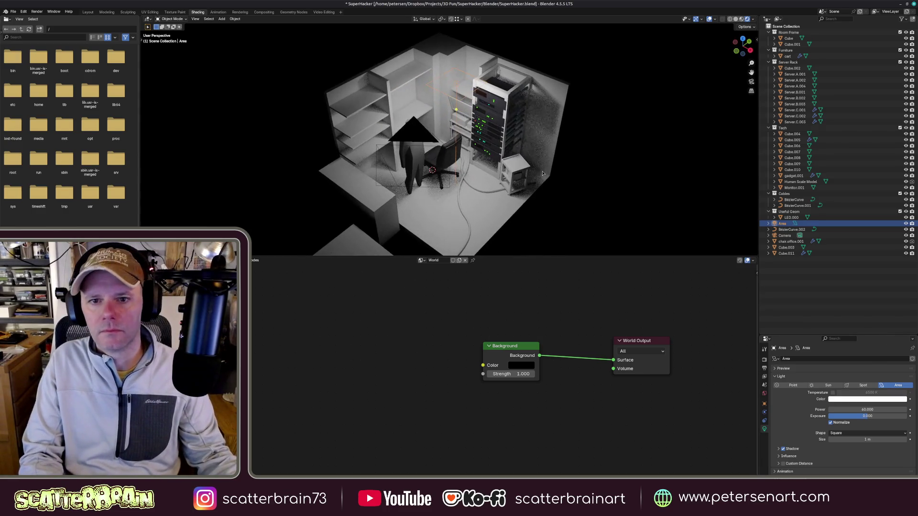
double_click(866, 409)
type("20")
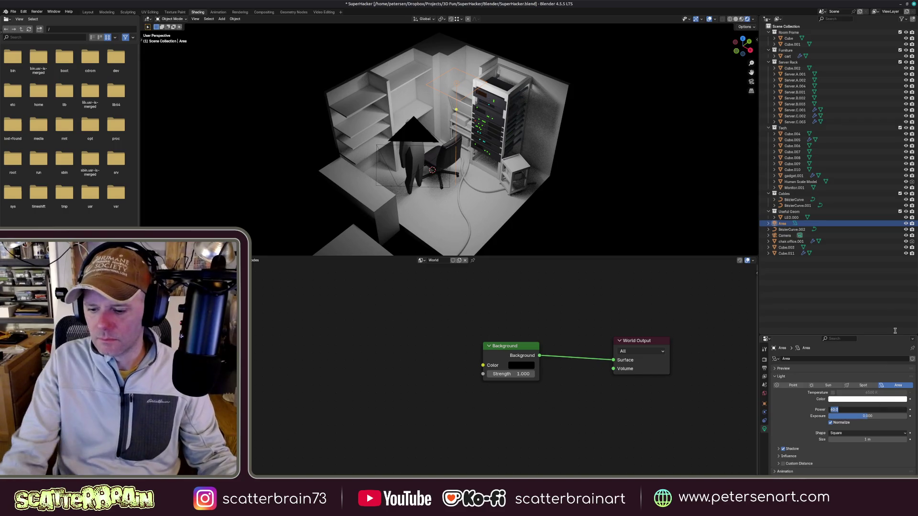
key("Return")
double_click(866, 409)
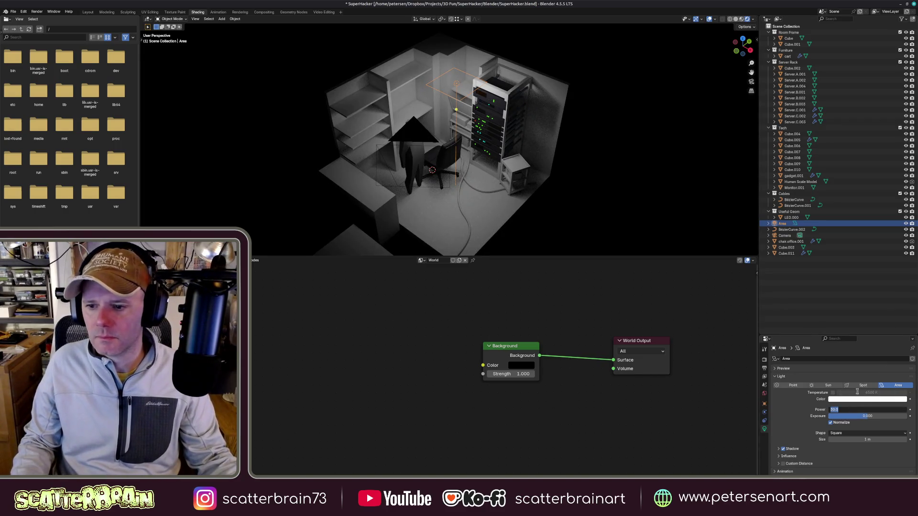
type("20")
key("Return")
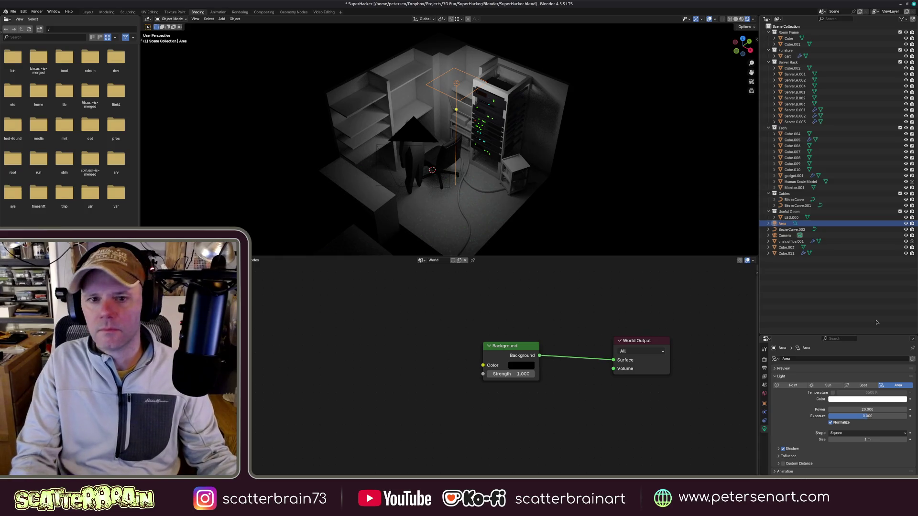
middle_click_drag(456, 154, 486, 178)
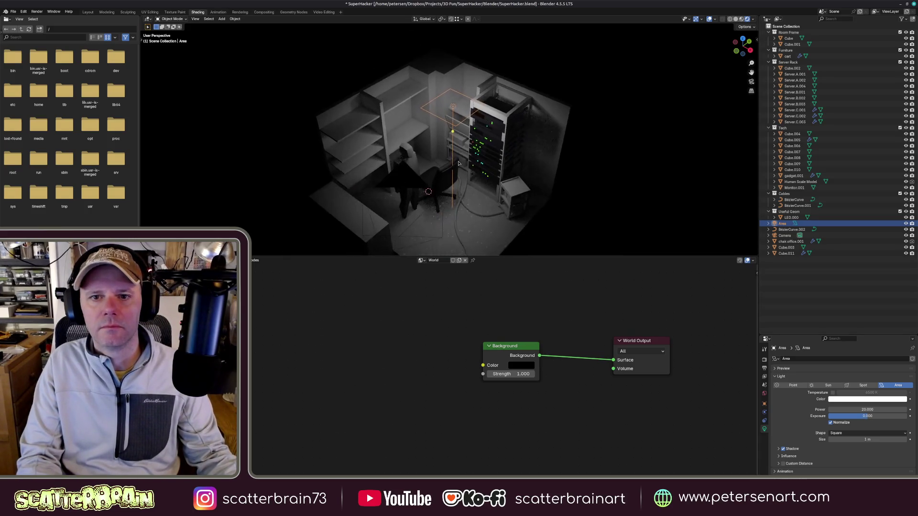
key("KP_7")
- Move the Area light, then slide it along Y from the top view
key("g")
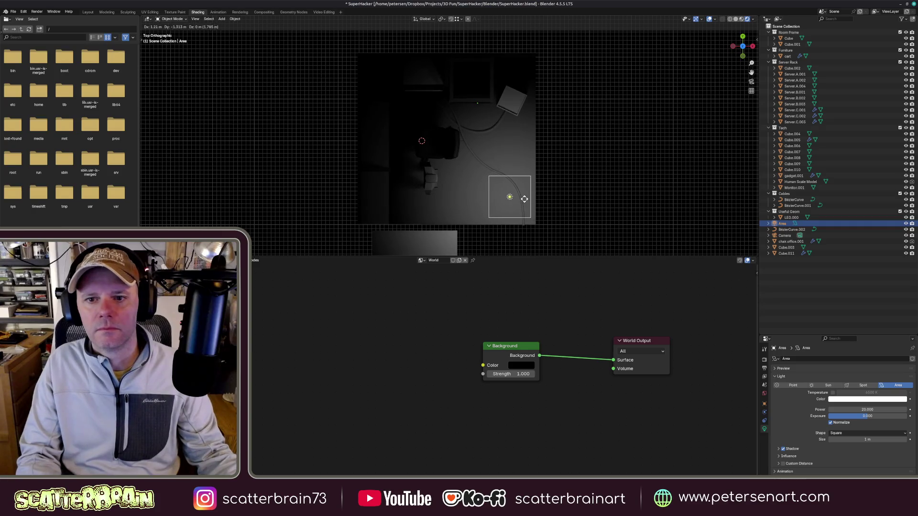
left_click(511, 169)
mouse_move(511, 169)
middle_mouse_down()
mouse_move(515, 134)
mouse_move(502, 136)
middle_mouse_up()
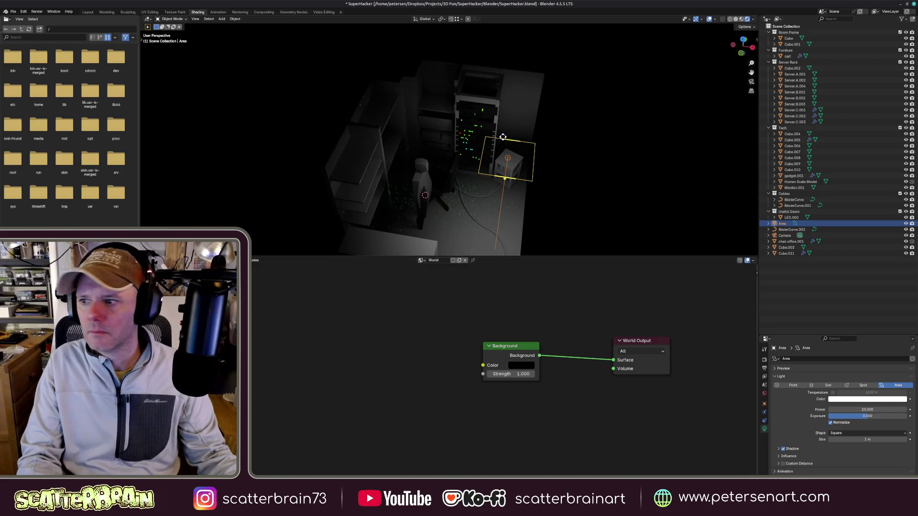
key("KP_7")
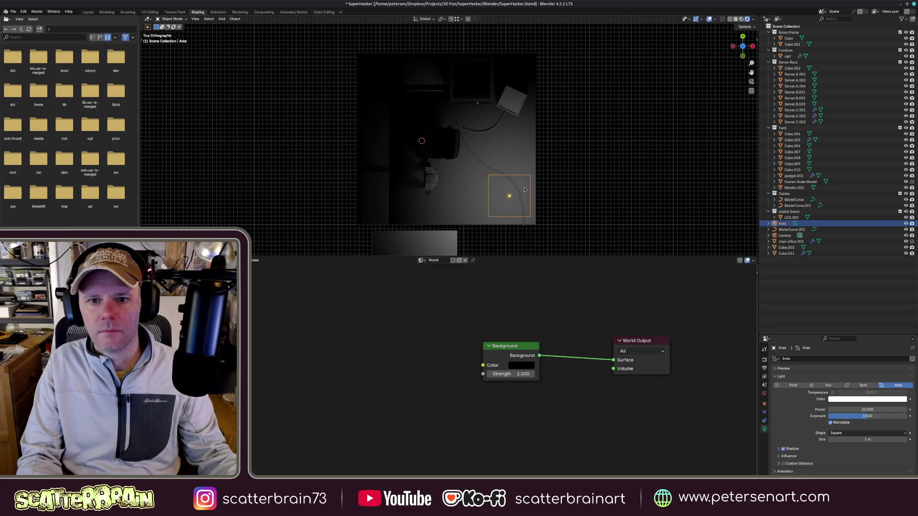
key("g")
key("x")
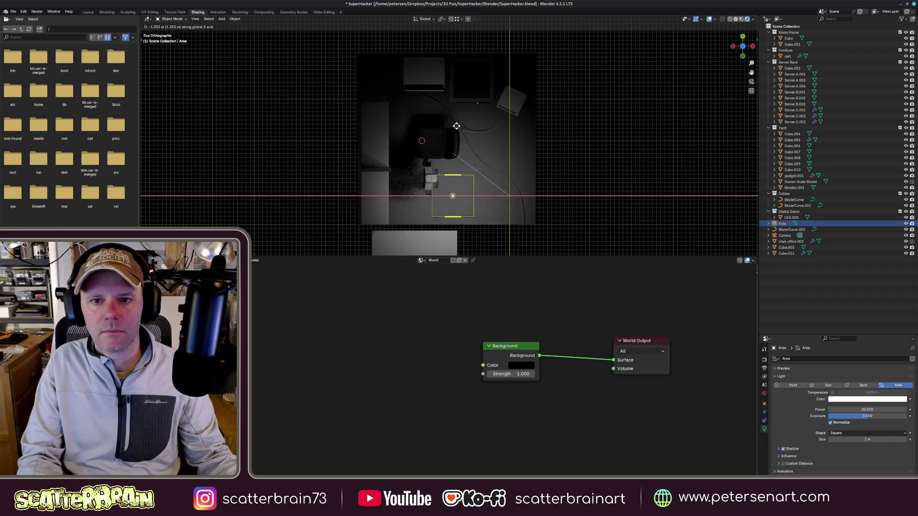
key("y")
left_click(518, 149)
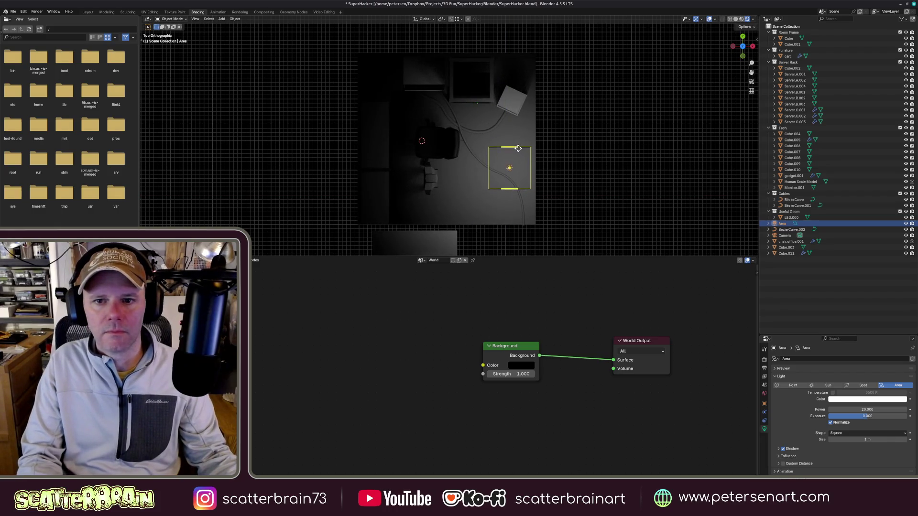
- Place the Area light beside the chair and check it through the camera
key("g")
left_click(470, 146)
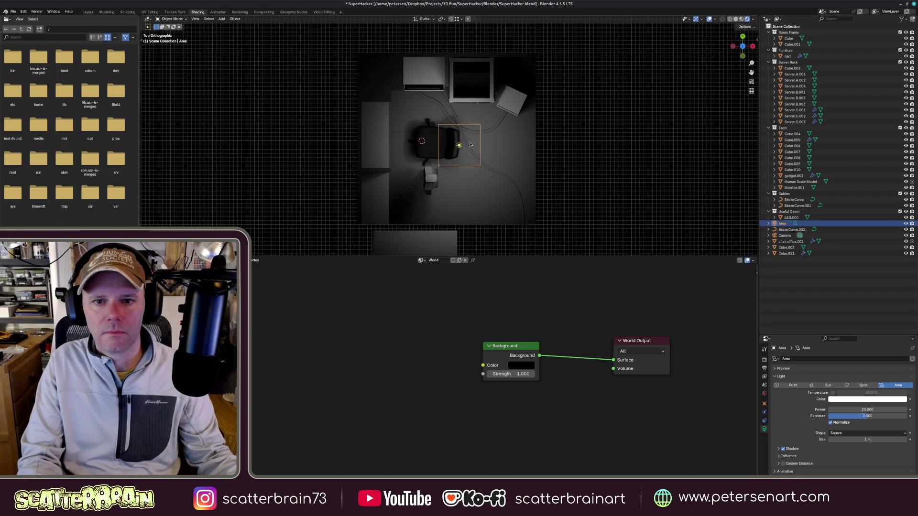
key("KP_0")
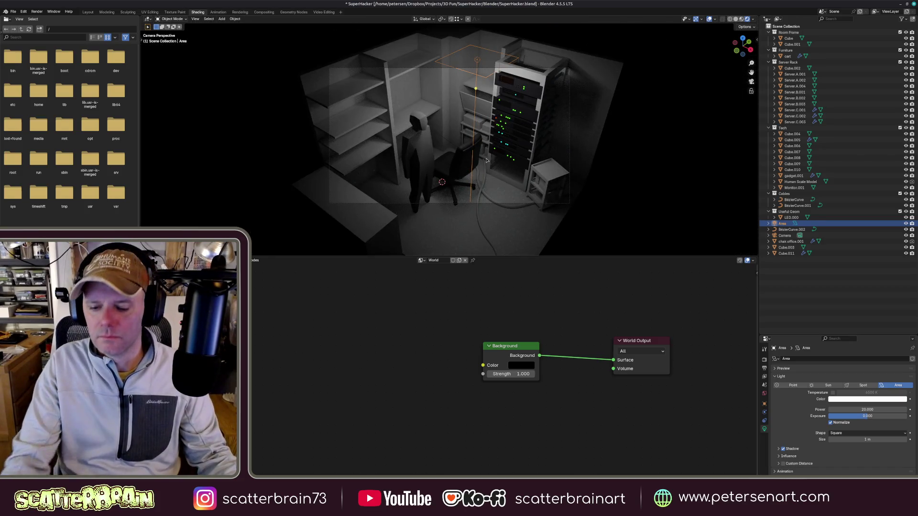
scroll(478, 192, "up", 2)
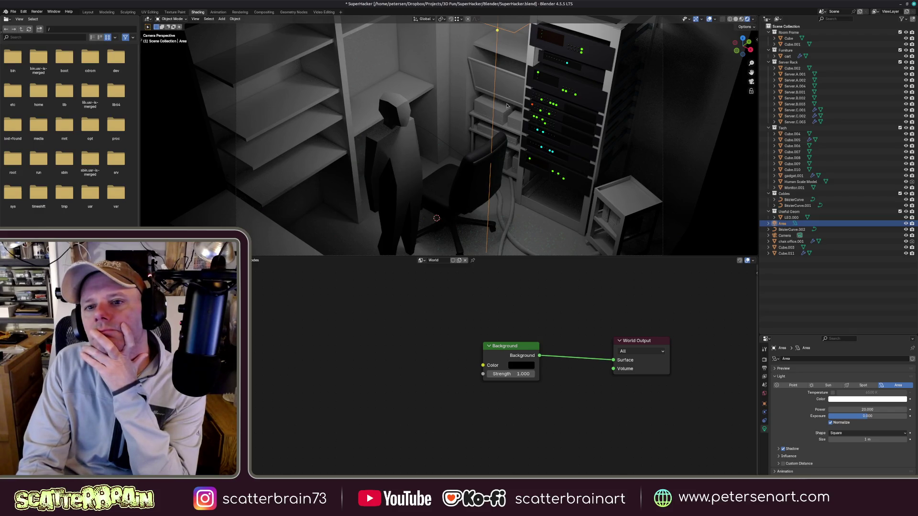
- Select one of the rack's server units in the camera view
left_click(563, 78)
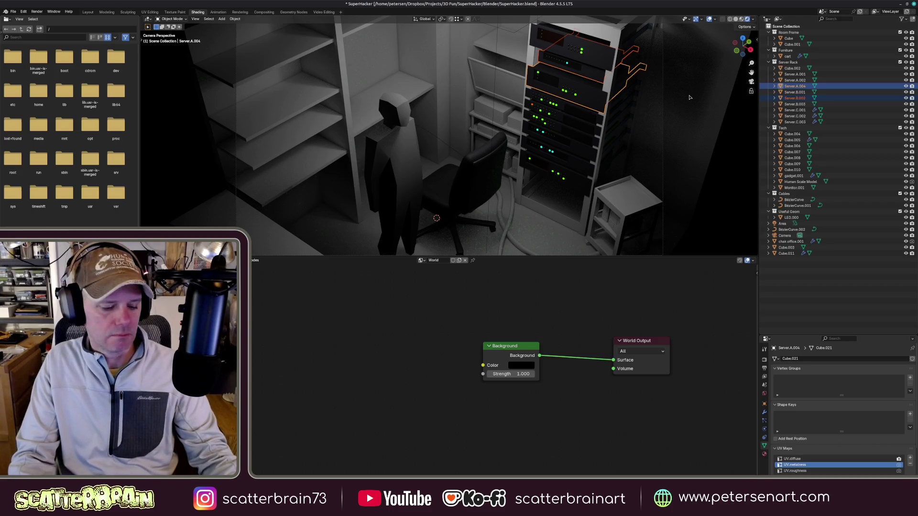
- Show the sidebar's Align Tools and reset Server.B.002's scale to 1
key("n")
left_click(679, 160)
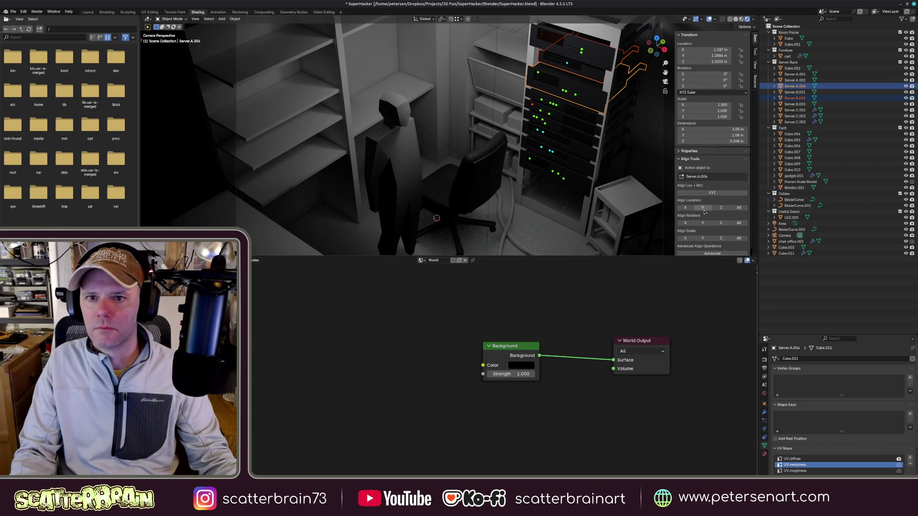
left_click(558, 155)
left_click(586, 75)
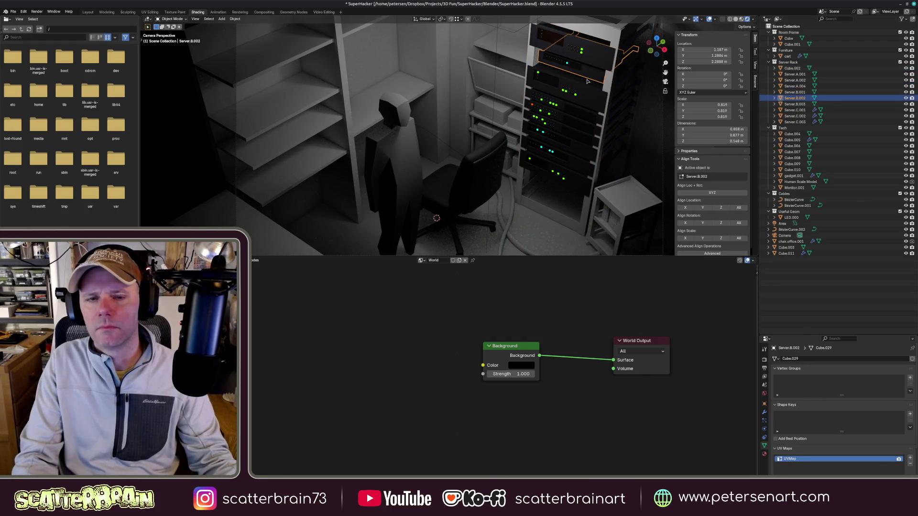
key("KP_7")
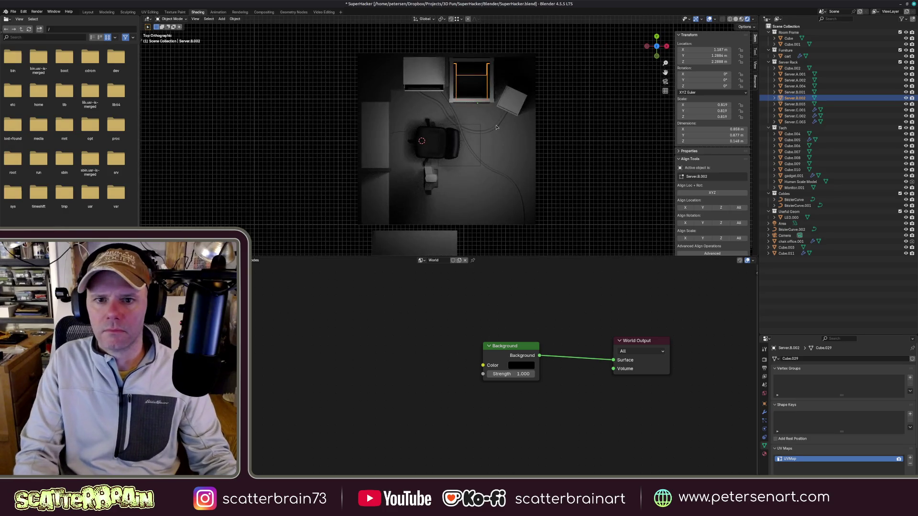
mouse_move(484, 106)
middle_mouse_down()
mouse_move(489, 121)
mouse_move(516, 71)
middle_mouse_up()
scroll(490, 121, "up", 3)
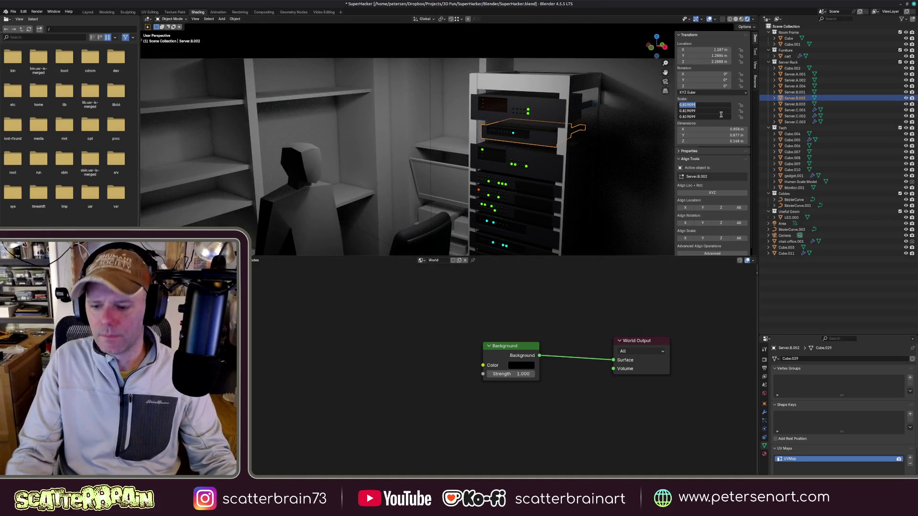
key("alt+s")
- Select Server.B.003 among the overlapping units and return to the camera framing
middle_click_drag(517, 201, 525, 110, "shift")
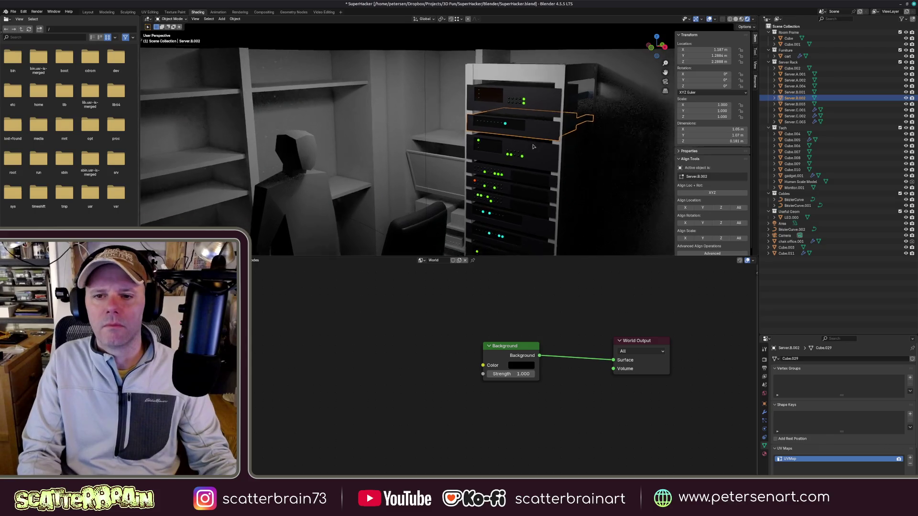
left_click(512, 136)
left_click(506, 172)
left_click(501, 201)
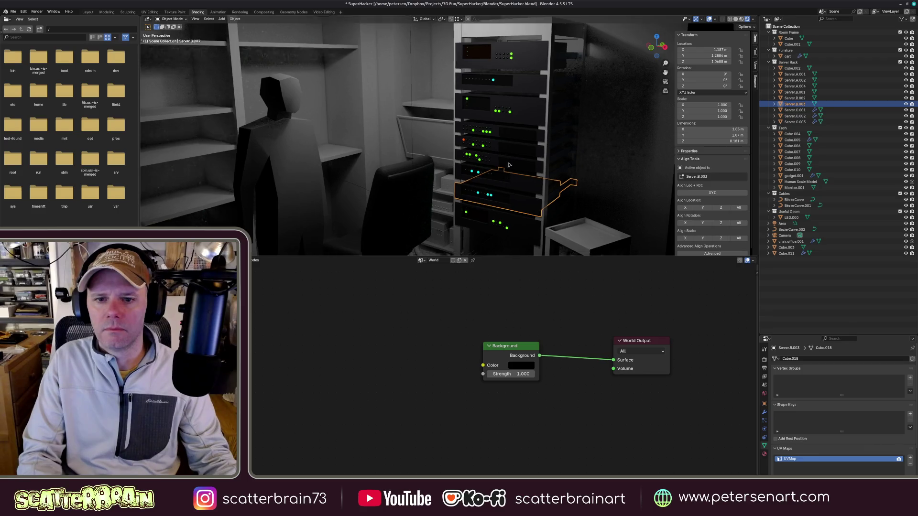
middle_click_drag(501, 202, 515, 139)
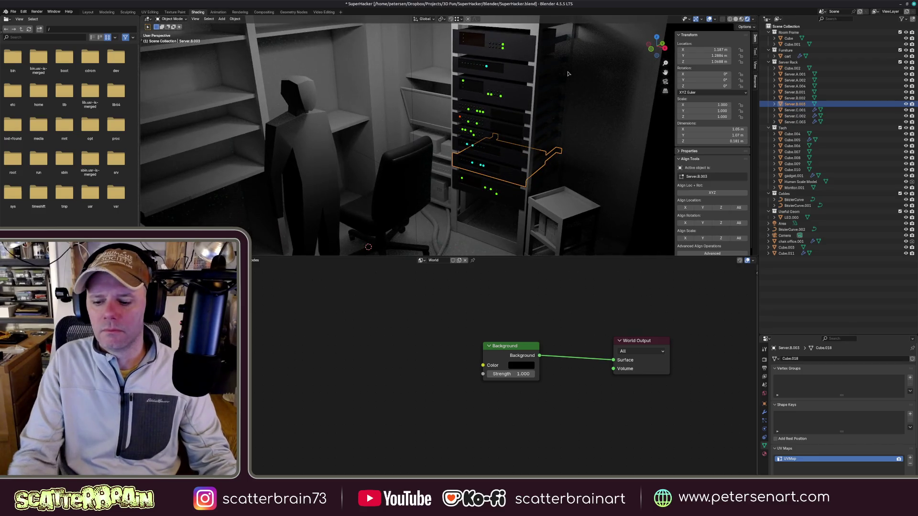
key("KP_0")
key("ctrl+s")
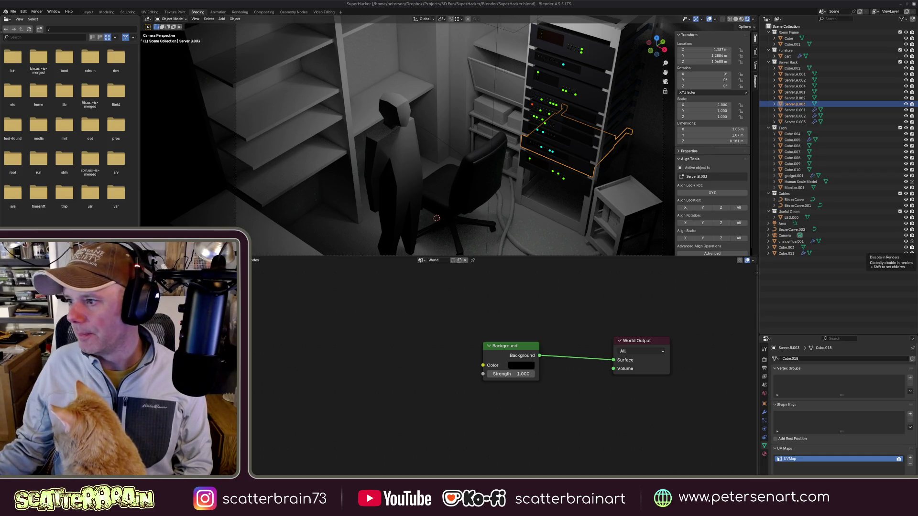
- Bring the reference board of the hacker server room over the scene
key("alt+Tab")
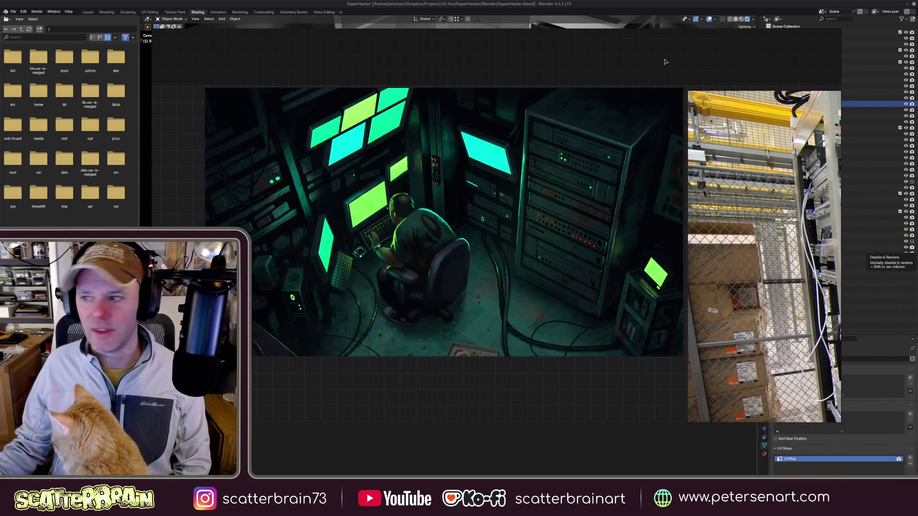
left_click_drag(665, 61, 684, 65)
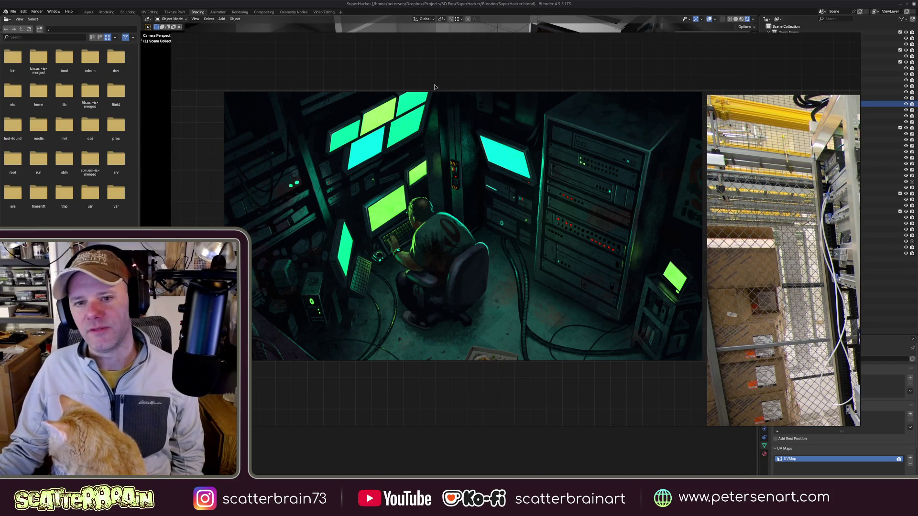
key("ctrl+space")
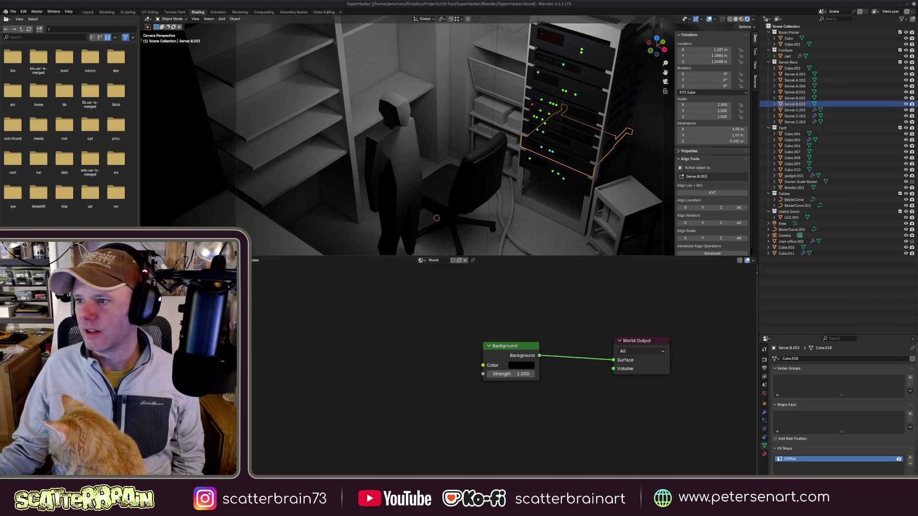
key("ctrl+space")
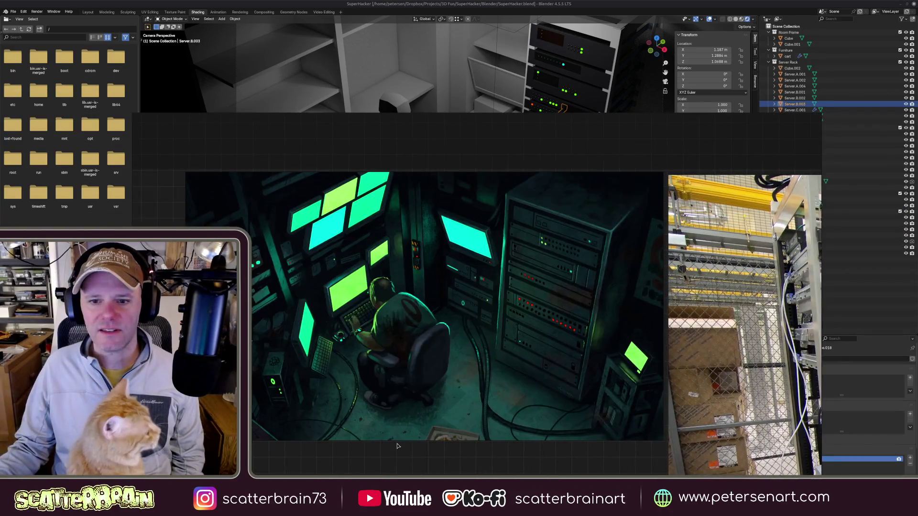
left_click_drag(462, 278, 480, 279)
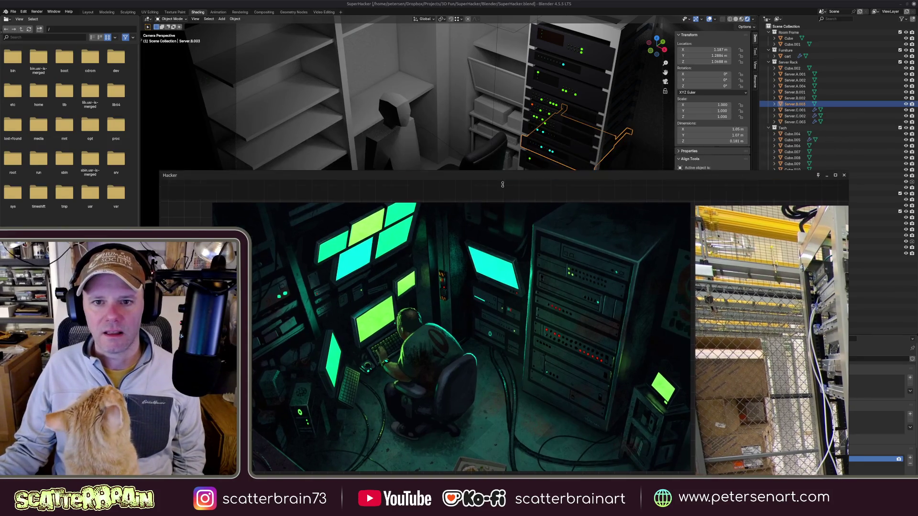
left_click_drag(496, 117, 496, 265)
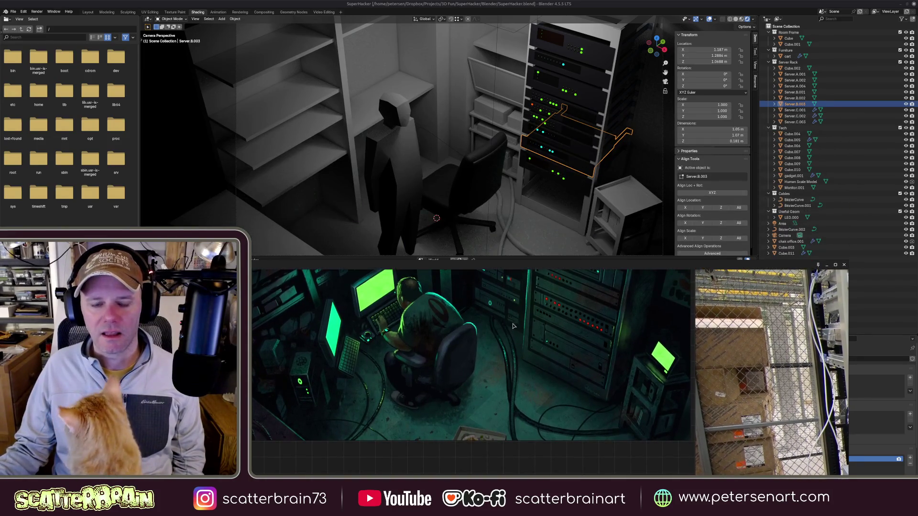
left_click_drag(512, 334, 520, 401)
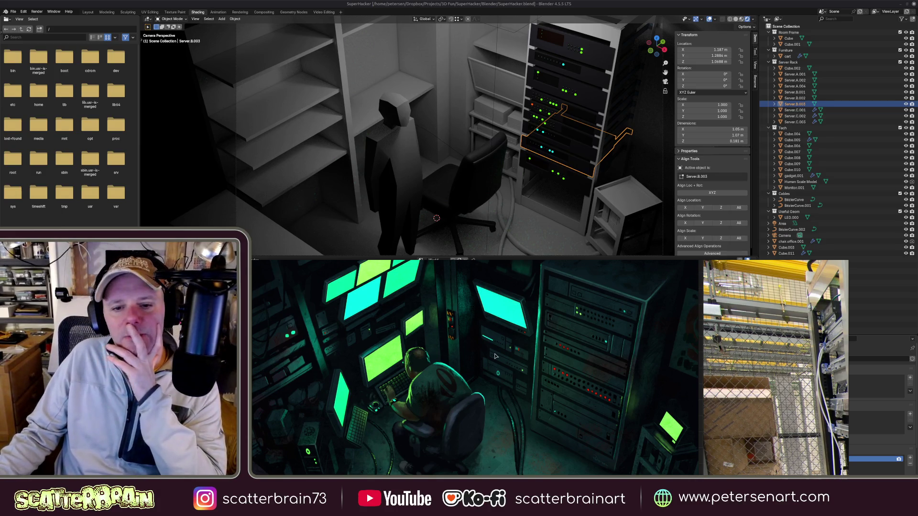
scroll(329, 332, "down", 3)
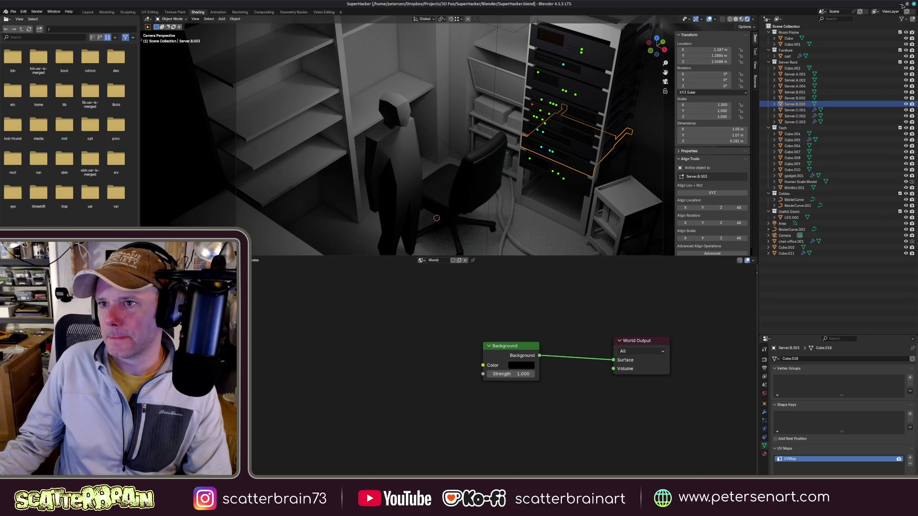
key("super+d")
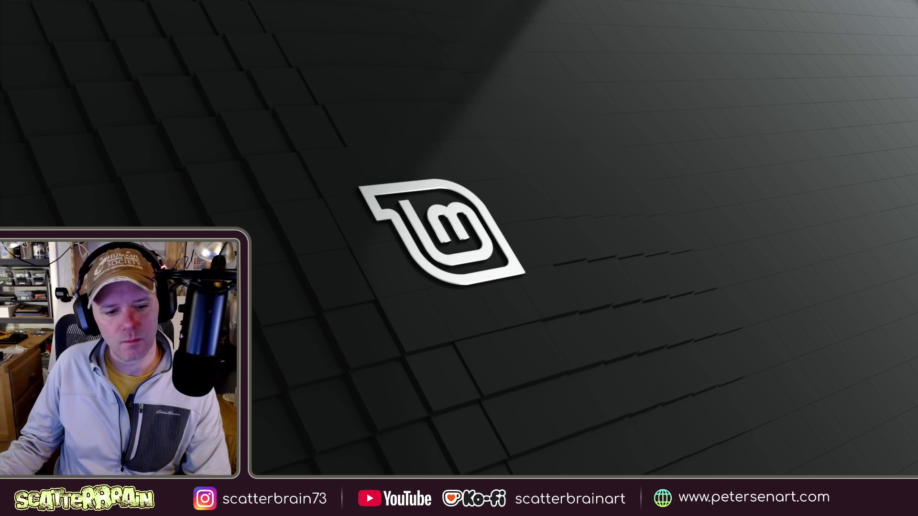
- Bring Blender back from the desktop and switch to the Layout workspace
key("super+d")
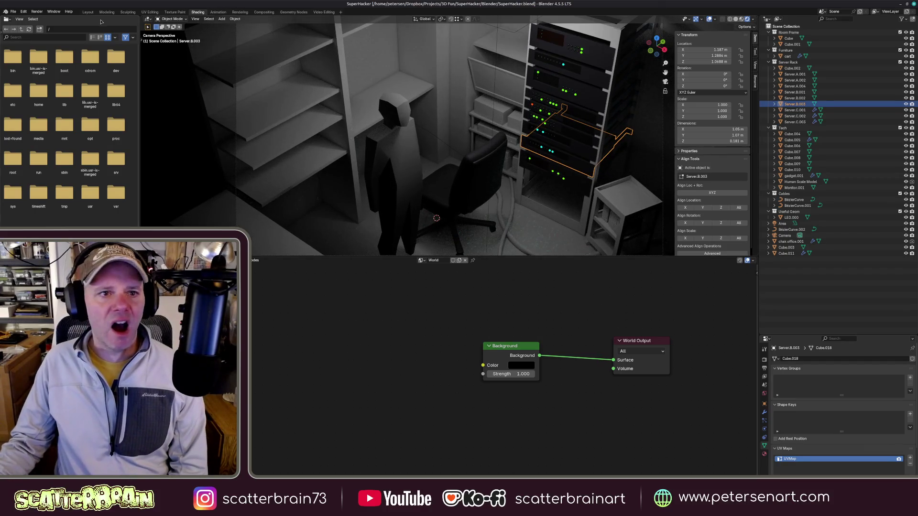
left_click(88, 12)
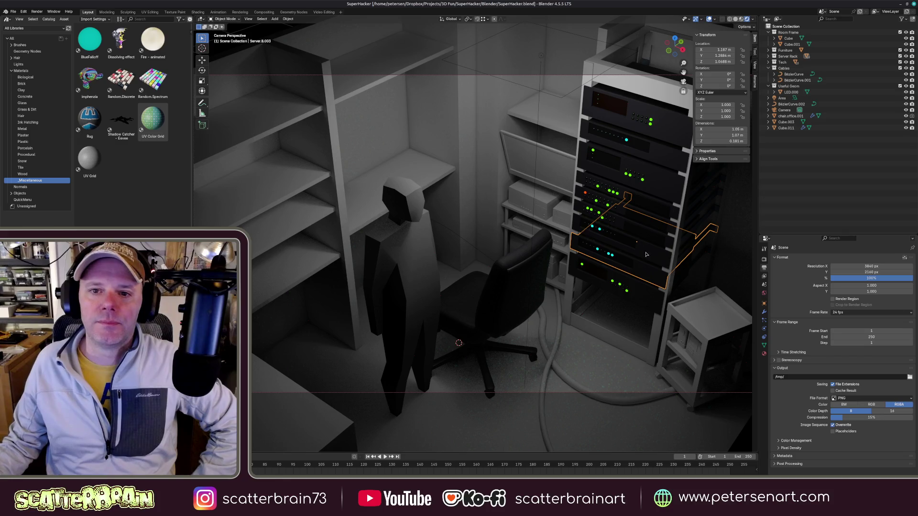
- Select the room wall Cube.001 and switch the viewport to Solid shading
left_click(734, 245)
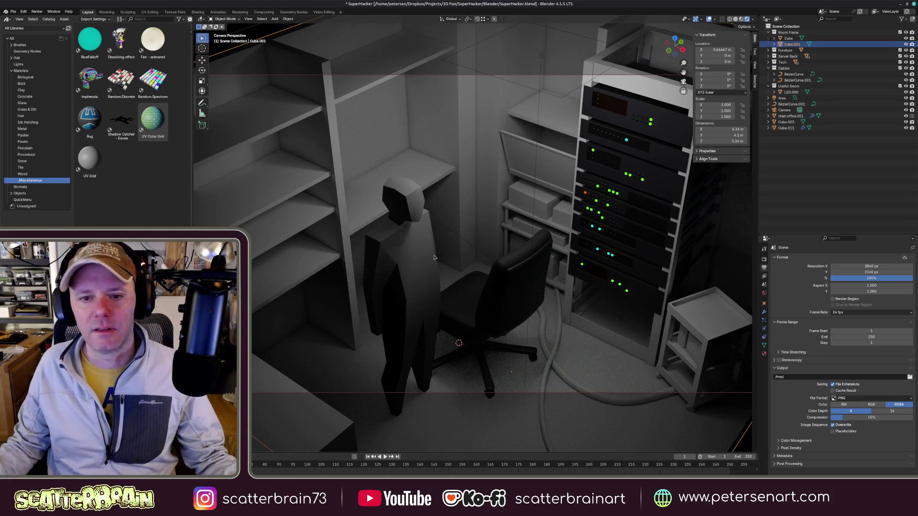
key("z")
left_click(488, 250)
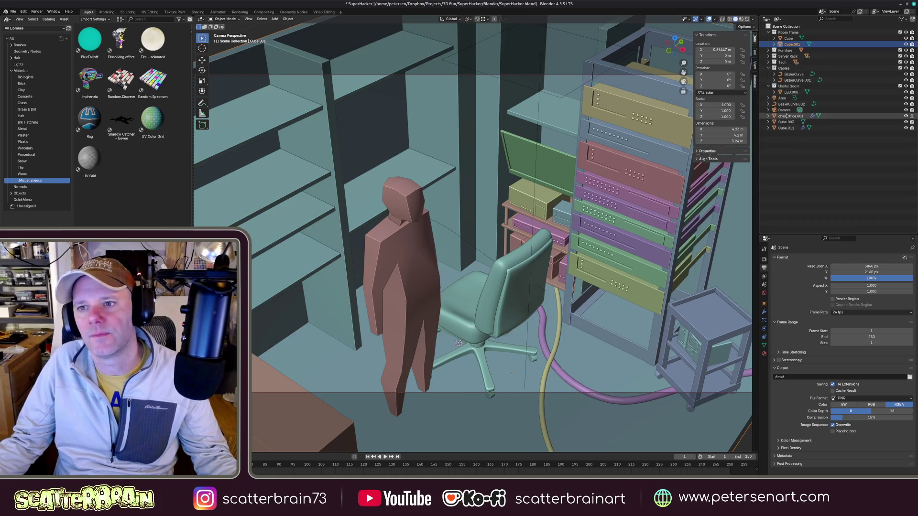
- Shift the camera to frame figure, chair and rack, and save the SuperHacker file
left_click(787, 110)
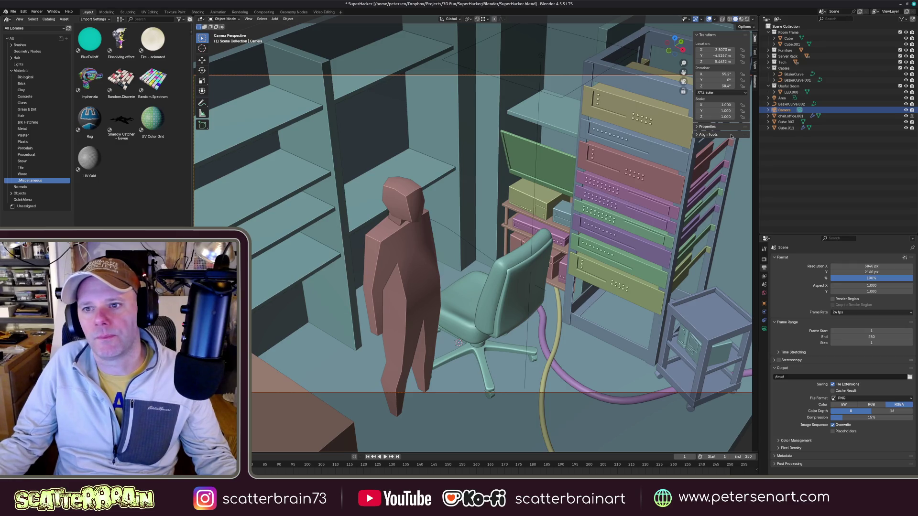
middle_click_drag(473, 237, 467, 234)
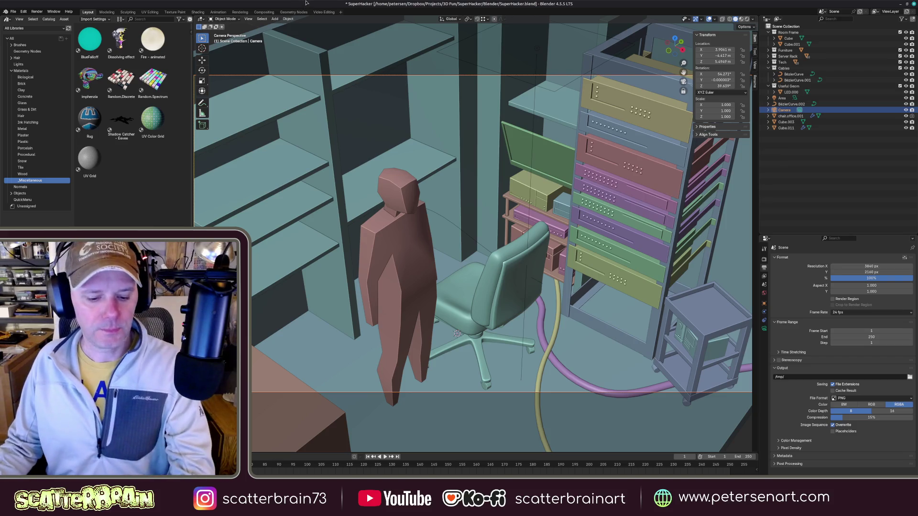
key("ctrl+s")
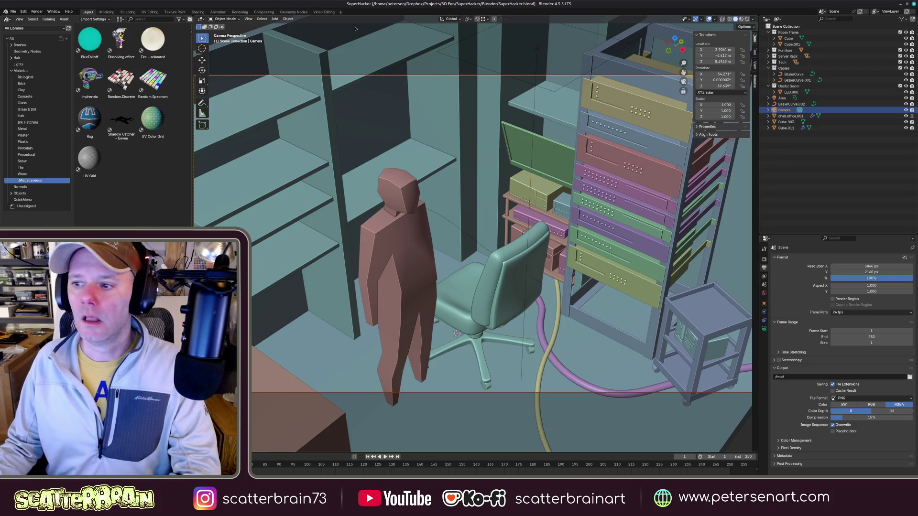